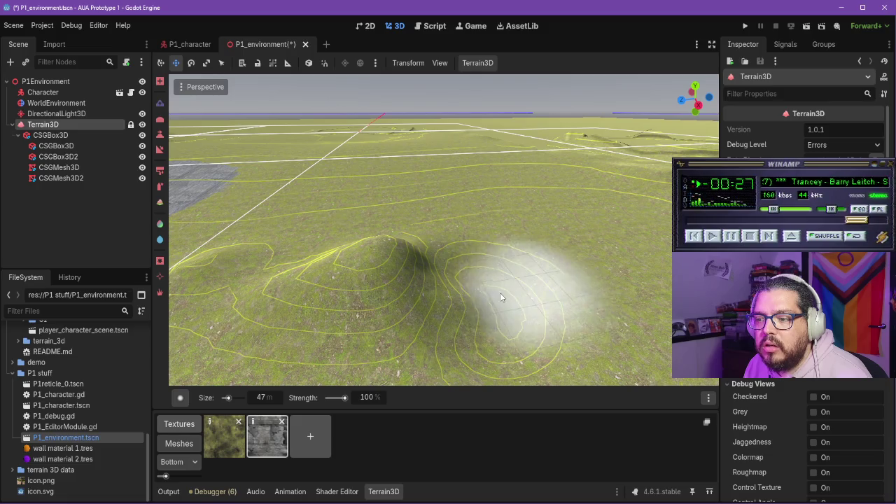
- Reshape the terrain depression beside the hill with the brush and save the scene
{"action": "left_click_drag", "start_coordinate": [459, 322], "coordinate": [536, 342]}
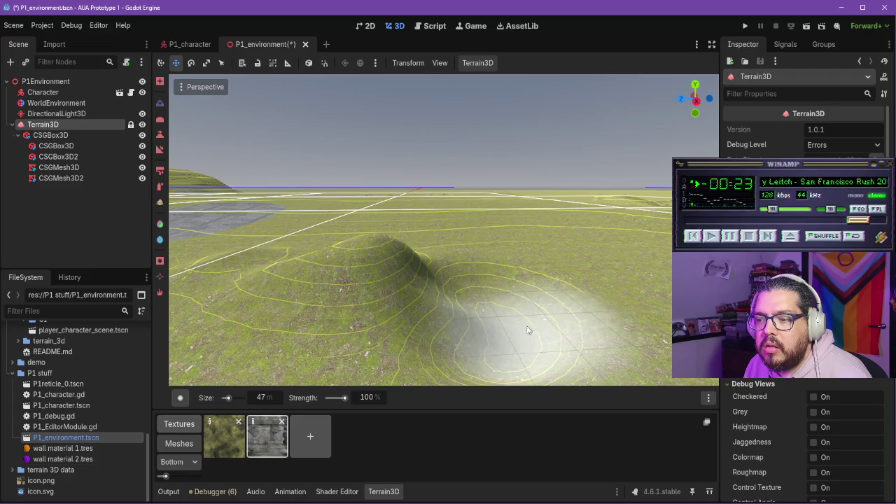
{"action": "key", "text": "ctrl+z"}
{"action": "key", "text": "ctrl+z"}
- Run the game and walk the player off the orange floor, across the grass and up the hill
{"action": "left_click", "coordinate": [745, 26]}
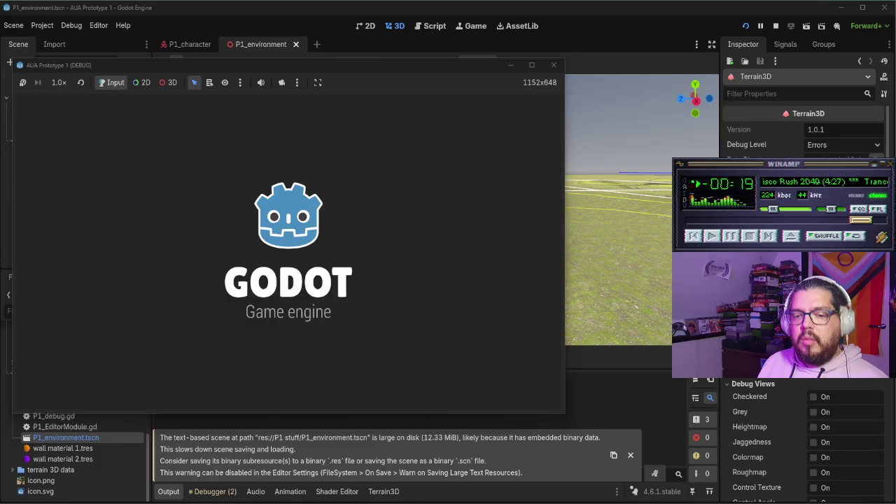
{"action": "key", "text": "w"}
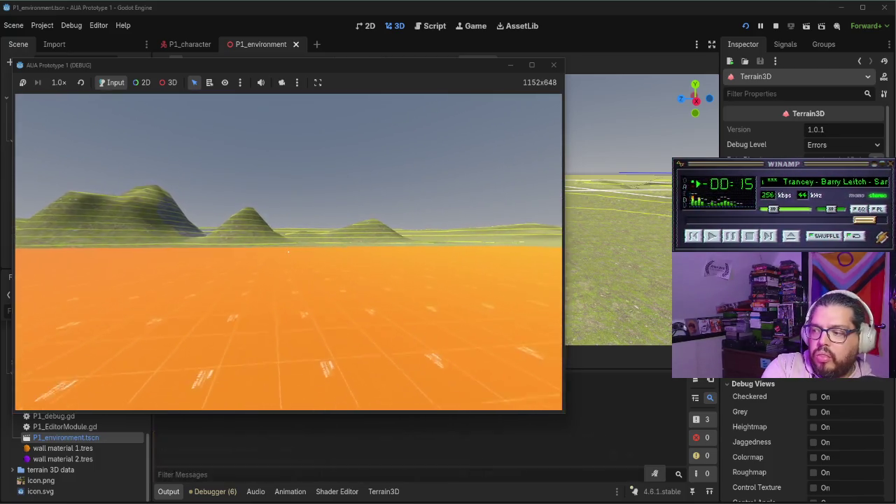
{"action": "key", "text": "w"}
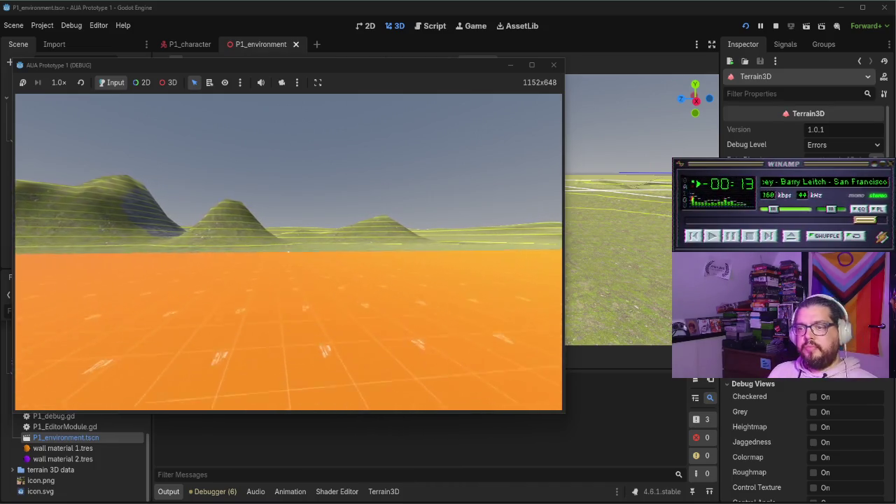
{"action": "key", "text": "w"}
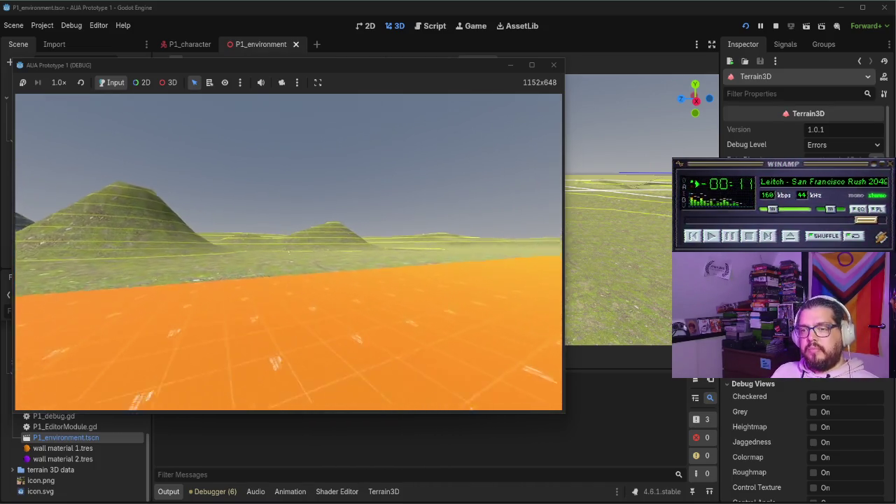
{"action": "key", "text": "w"}
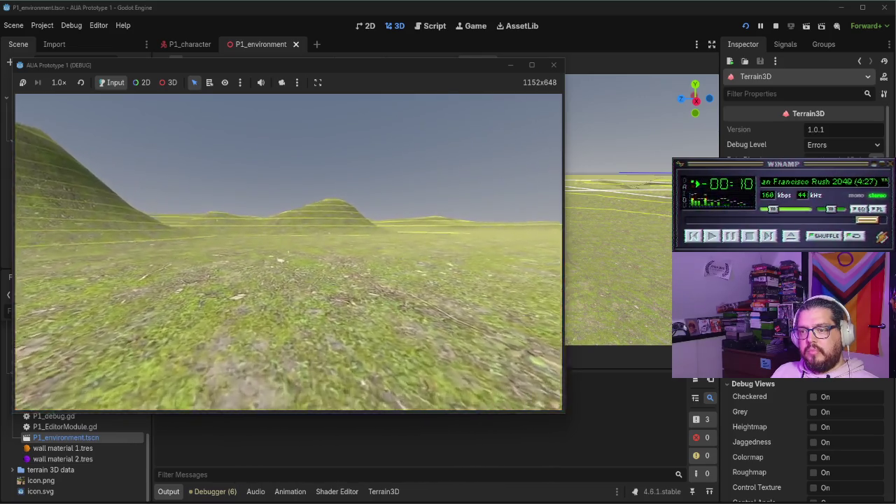
{"action": "key", "text": "w"}
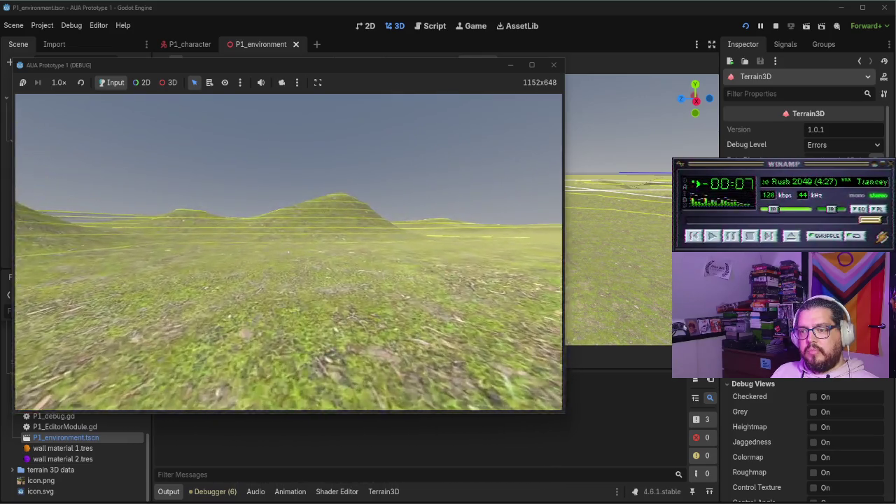
{"action": "key", "text": "w"}
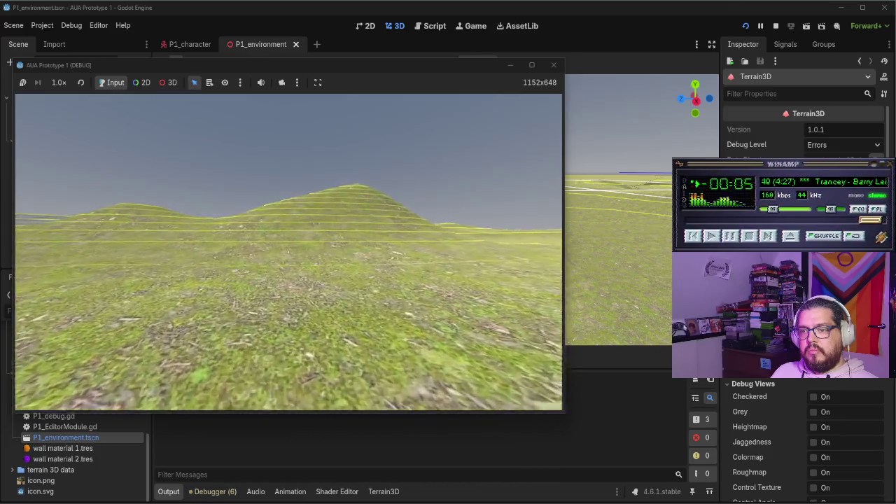
{"action": "key", "text": "w"}
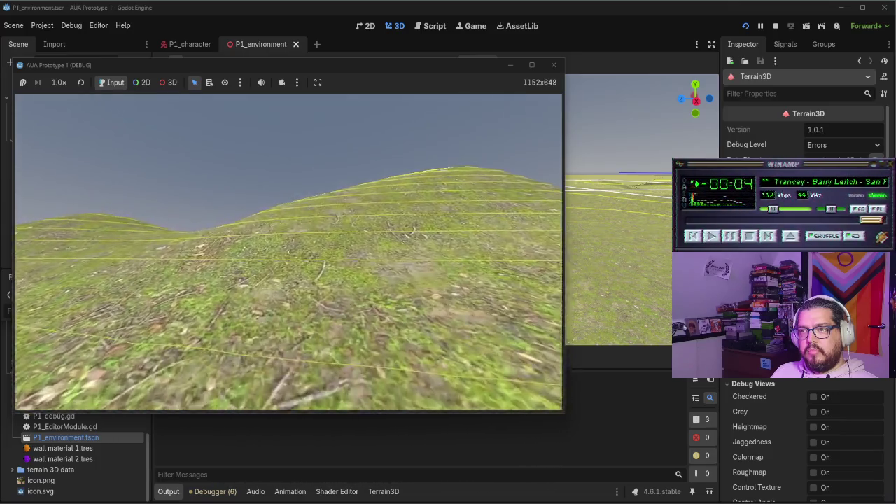
{"action": "key", "text": "w"}
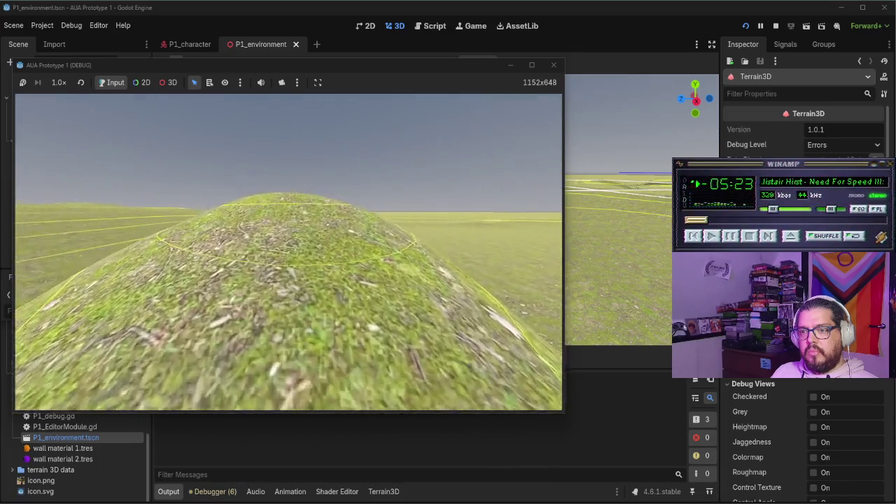
- Walk over the hill crest and through the contoured valley, then close the game window
{"action": "key", "text": "w"}
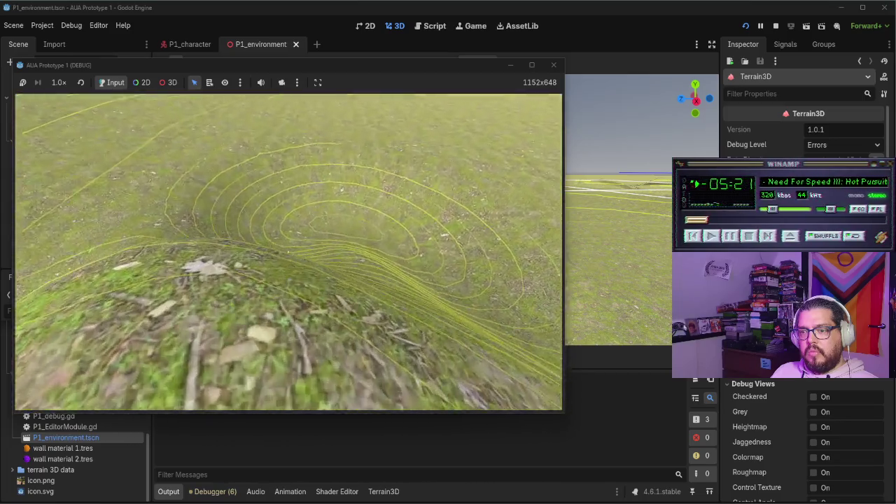
{"action": "key", "text": "w"}
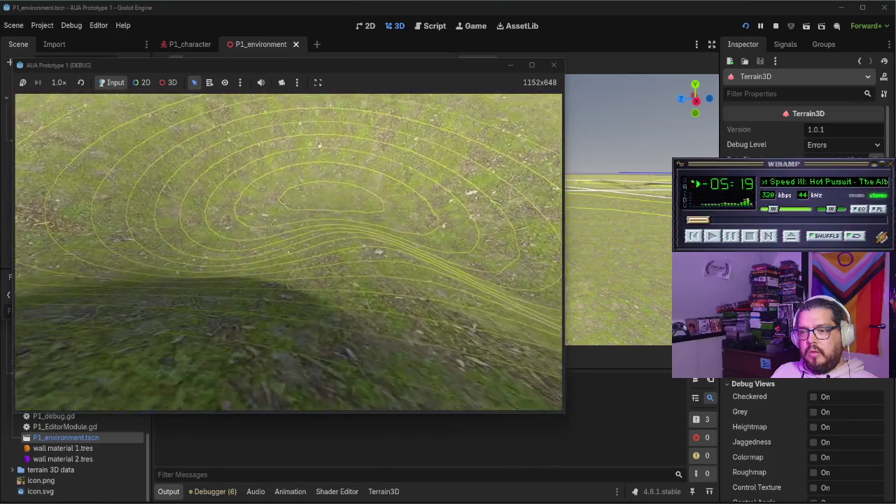
{"action": "key", "text": "w"}
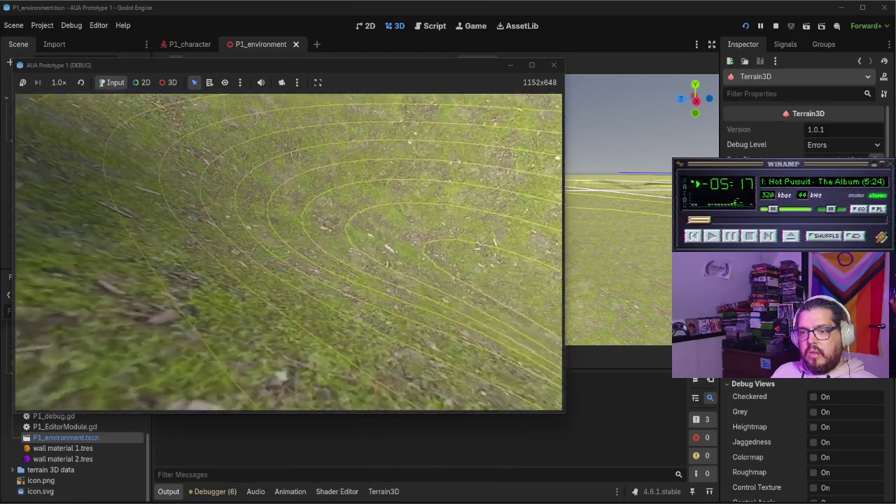
{"action": "key", "text": "w"}
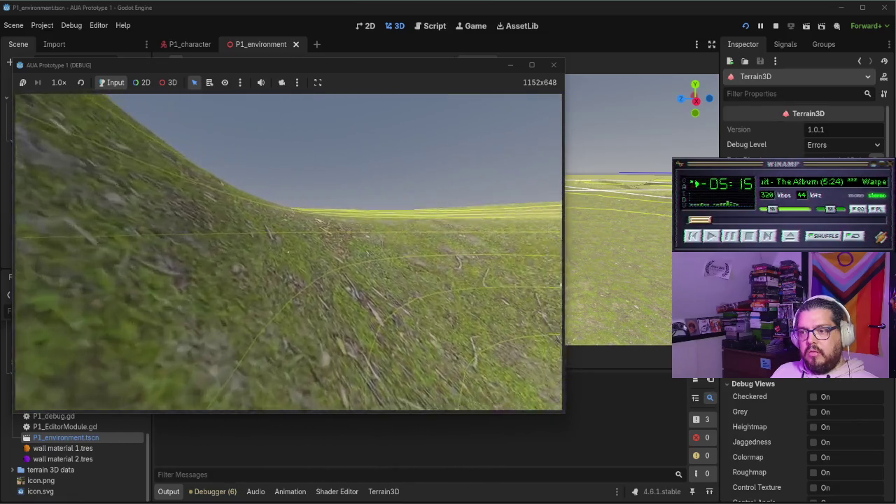
{"action": "key", "text": "w"}
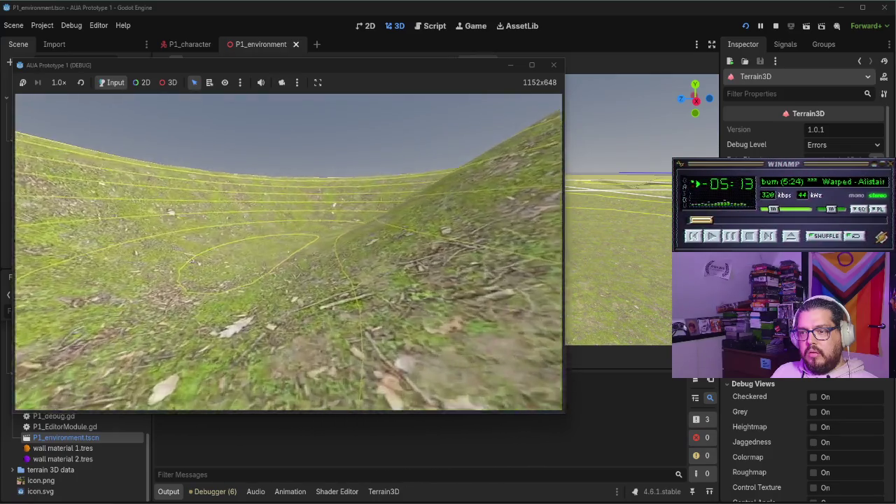
{"action": "key", "text": "w"}
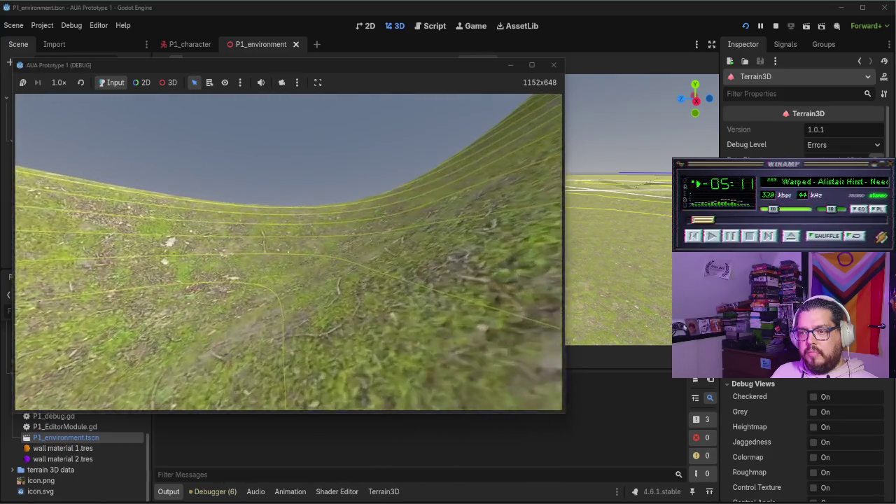
{"action": "key", "text": "w"}
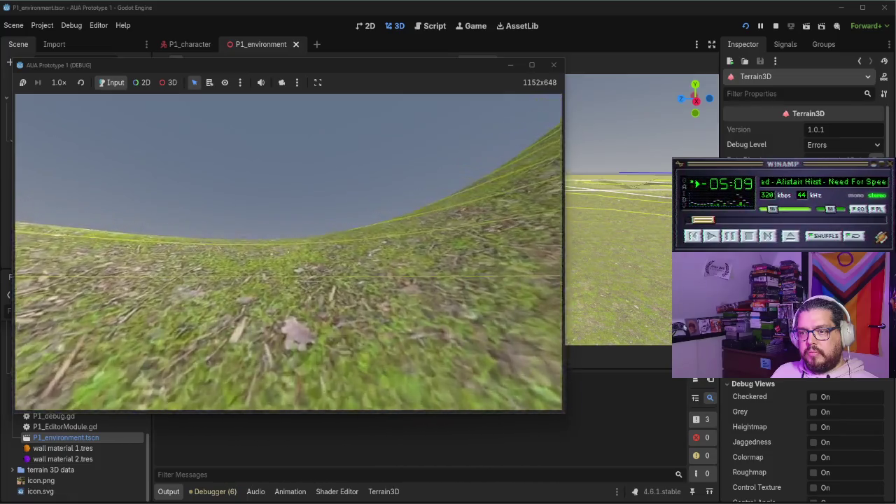
{"action": "key", "text": "Escape"}
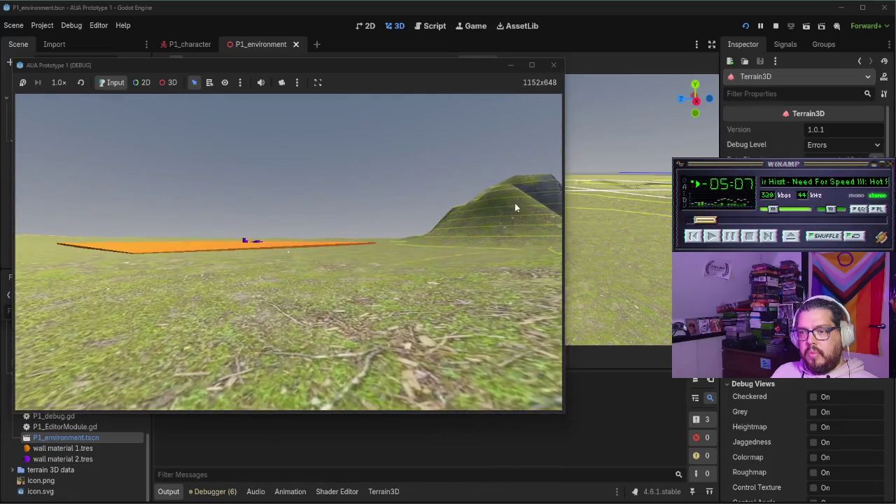
{"action": "left_click", "coordinate": [554, 65]}
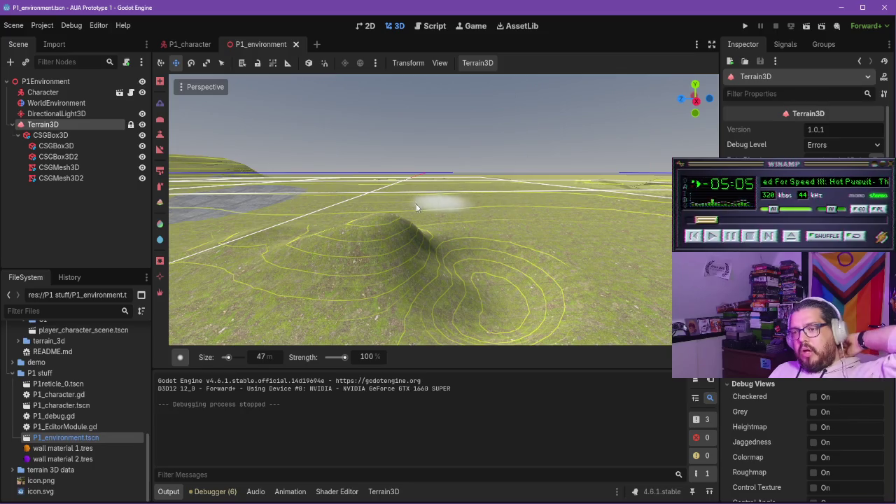
- Open the P1_character scene, then switch to the Character controller note in Obsidian
{"action": "left_click", "coordinate": [189, 44]}
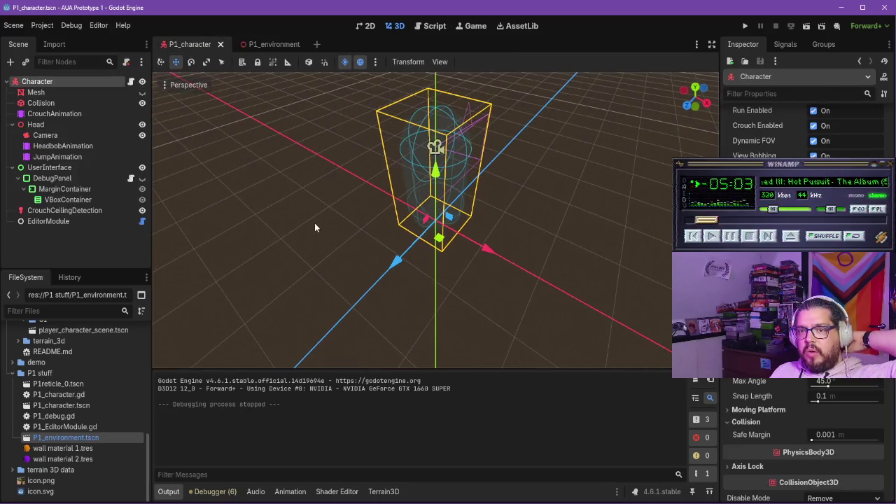
{"action": "key", "text": "alt+Tab"}
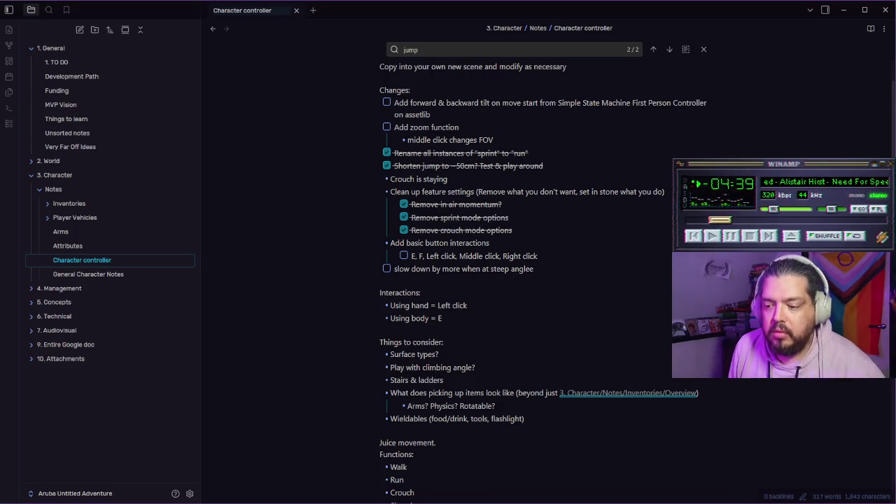
- Add the sub-bullet 'can't do it while running' under the FOV line, then return to Godot's P1_environment scene
{"action": "key", "text": "alt+Tab"}
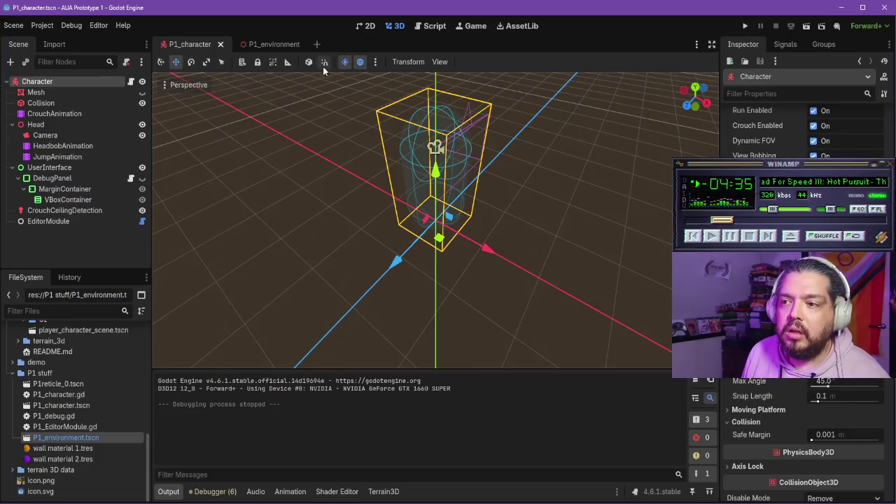
{"action": "key", "text": "alt+Tab"}
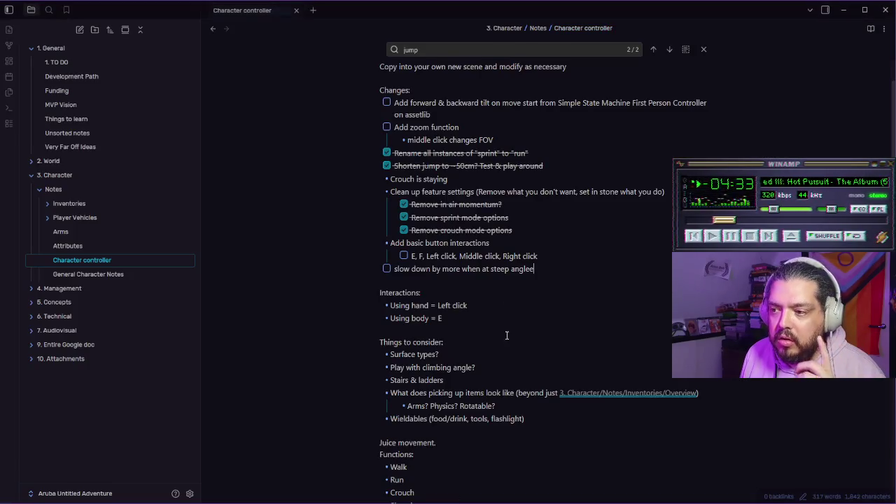
{"action": "left_click", "coordinate": [538, 137]}
{"action": "key", "text": "Return"}
{"action": "type", "text": "can't "}
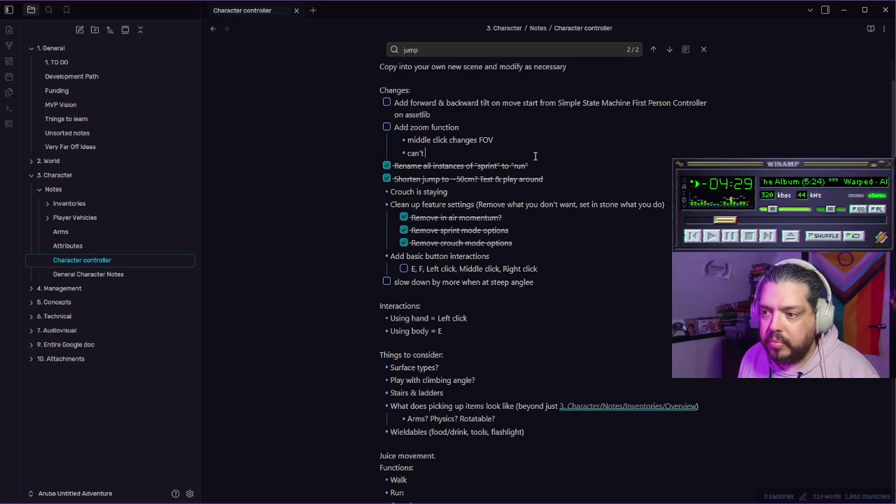
{"action": "type", "text": "do it while running"}
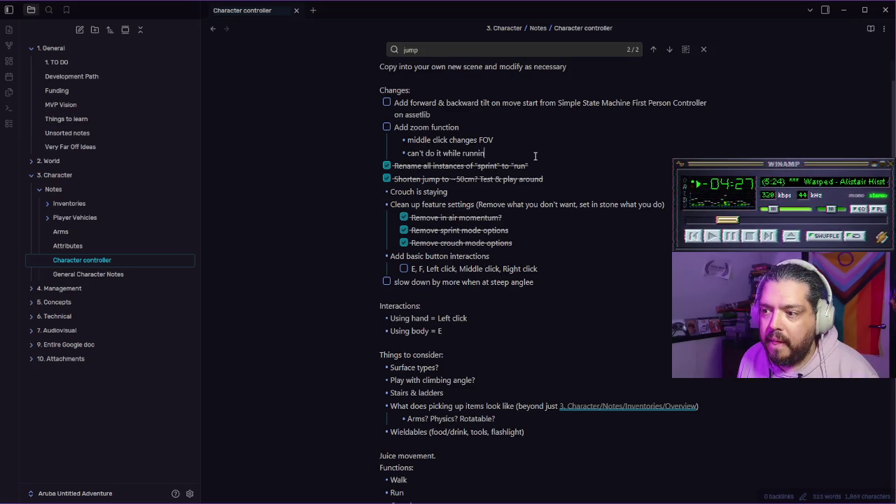
{"action": "key", "text": "alt+Tab"}
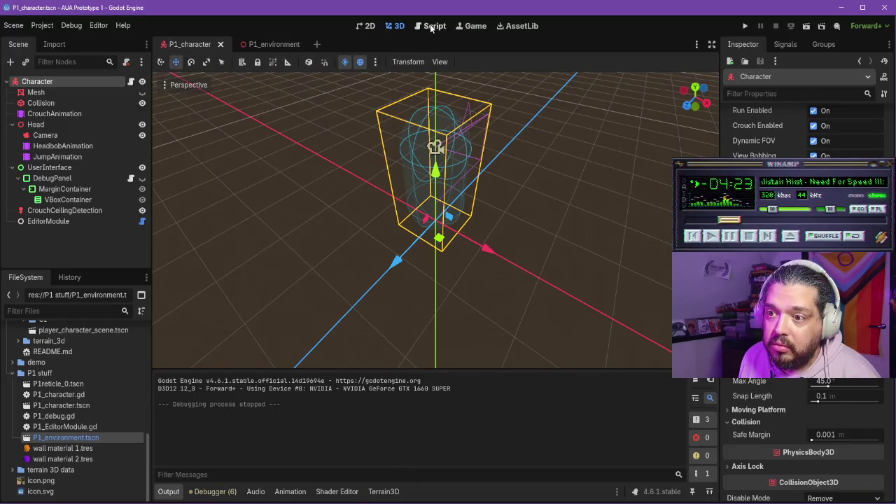
{"action": "left_click", "coordinate": [262, 44]}
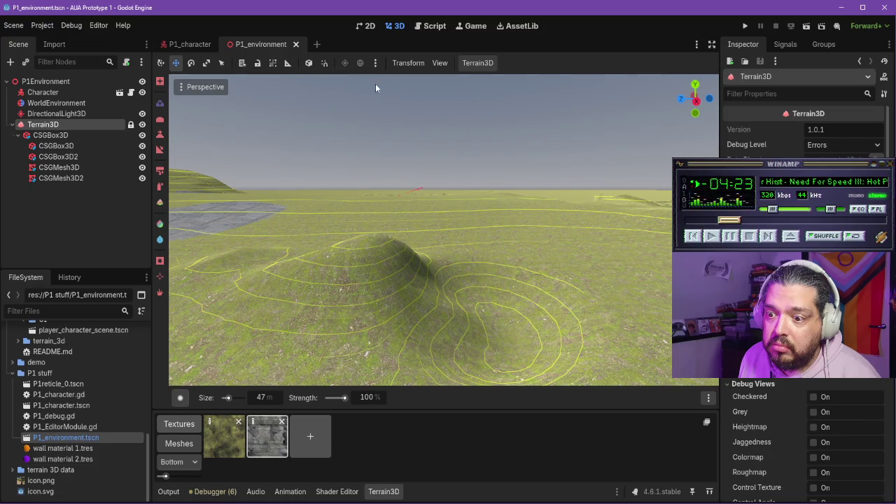
- Open the P1_character script and search it for 'runn'
{"action": "left_click", "coordinate": [183, 46]}
{"action": "left_click", "coordinate": [420, 26]}
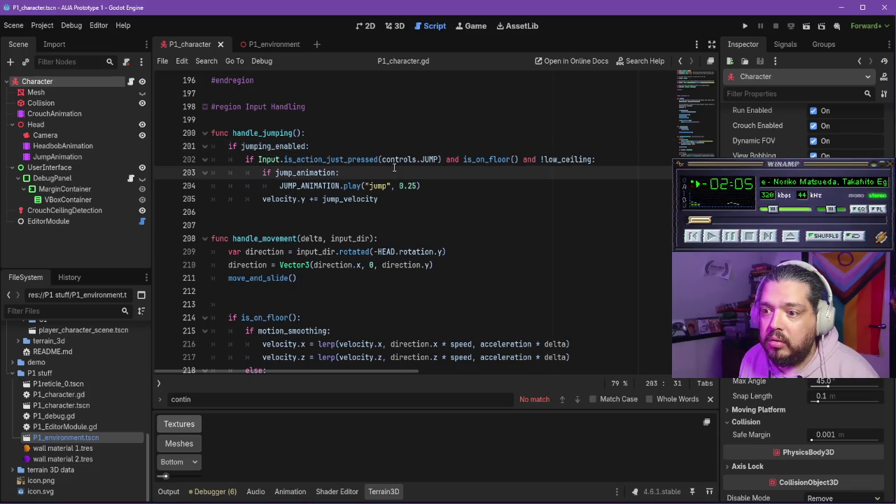
{"action": "key", "text": "ctrl+f"}
{"action": "type", "text": "run"}
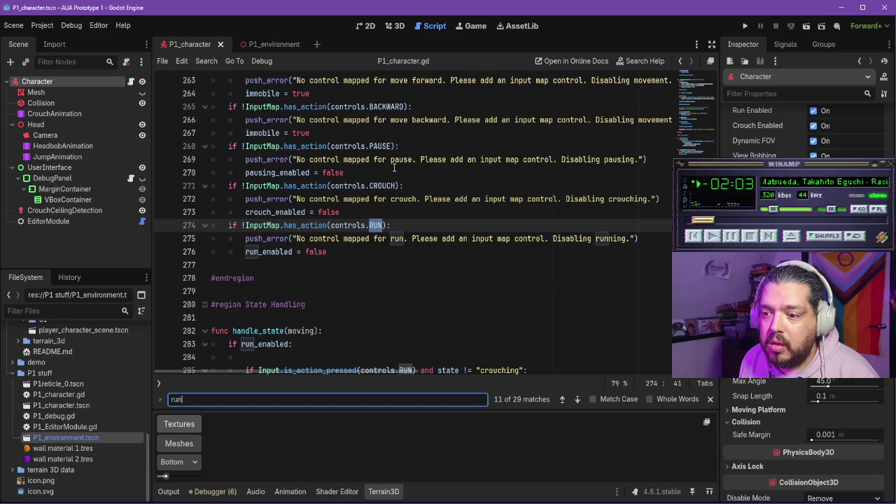
{"action": "type", "text": "n"}
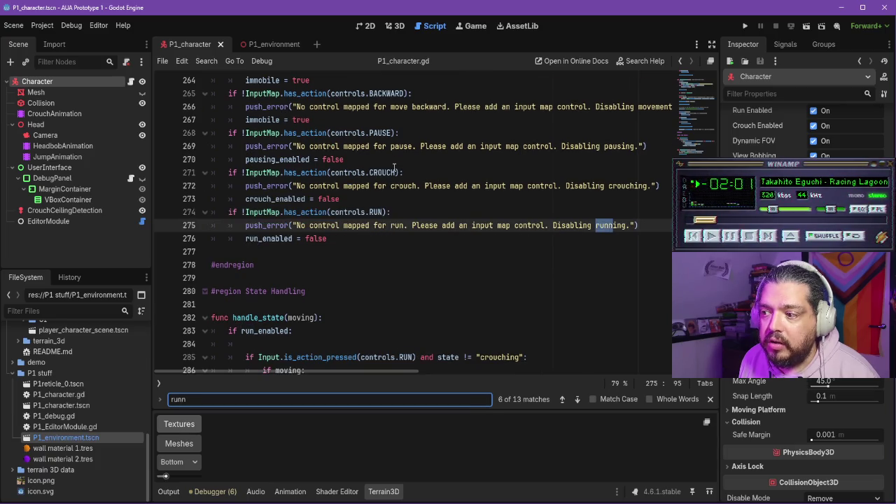
{"action": "key", "text": "Return"}
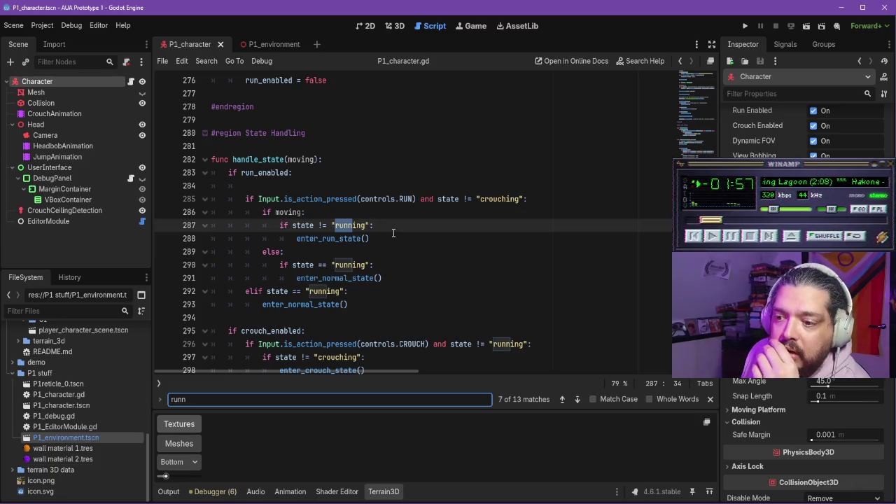
- Review the run and crouch state handling around lines 279–316
{"action": "scroll", "coordinate": [394, 233], "scroll_direction": "down", "scroll_amount": 2}
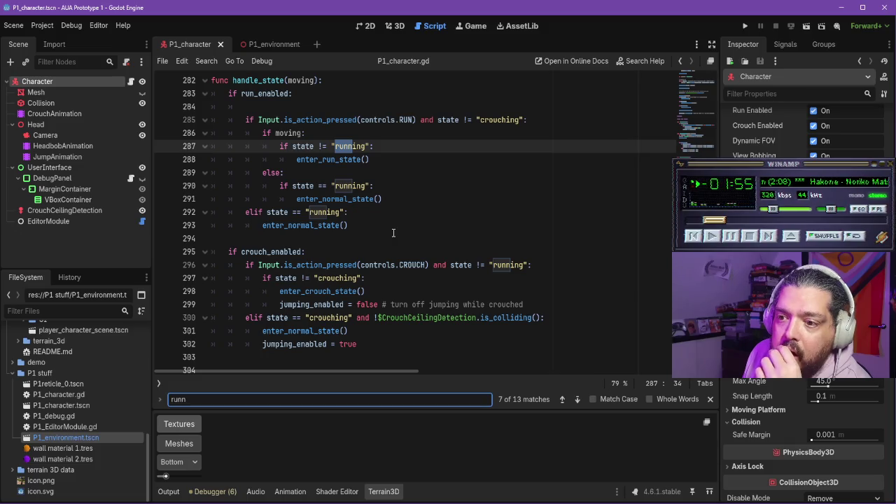
{"action": "scroll", "coordinate": [392, 227], "scroll_direction": "up", "scroll_amount": 1}
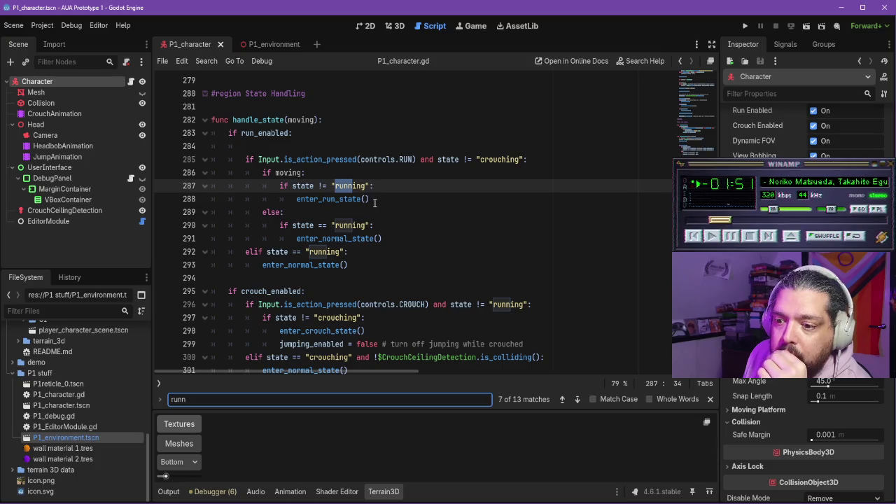
{"action": "scroll", "coordinate": [374, 202], "scroll_direction": "down", "scroll_amount": 1}
{"action": "scroll", "coordinate": [347, 189], "scroll_direction": "up", "scroll_amount": 2}
{"action": "scroll", "coordinate": [319, 177], "scroll_direction": "down", "scroll_amount": 1}
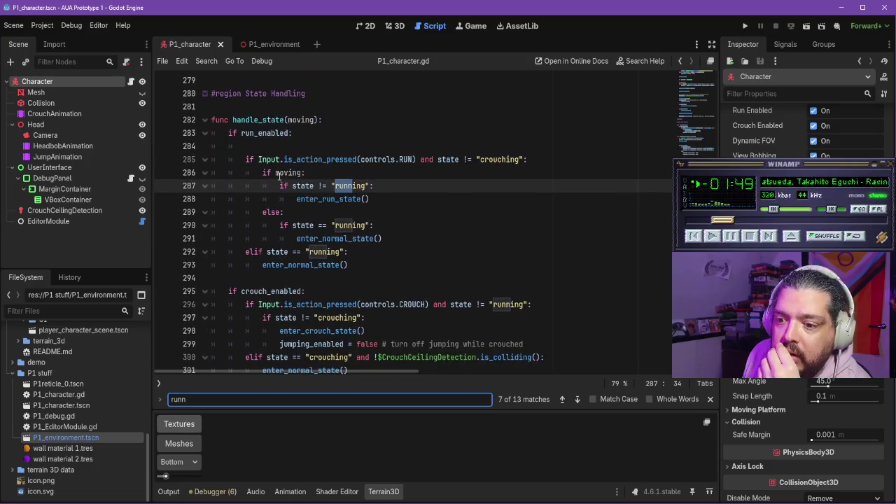
{"action": "scroll", "coordinate": [301, 254], "scroll_direction": "down", "scroll_amount": 4}
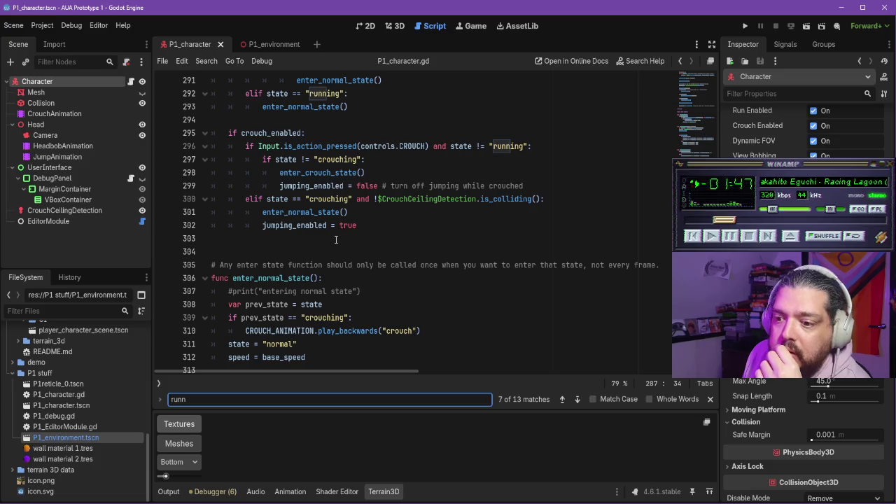
{"action": "scroll", "coordinate": [364, 217], "scroll_direction": "up", "scroll_amount": 1}
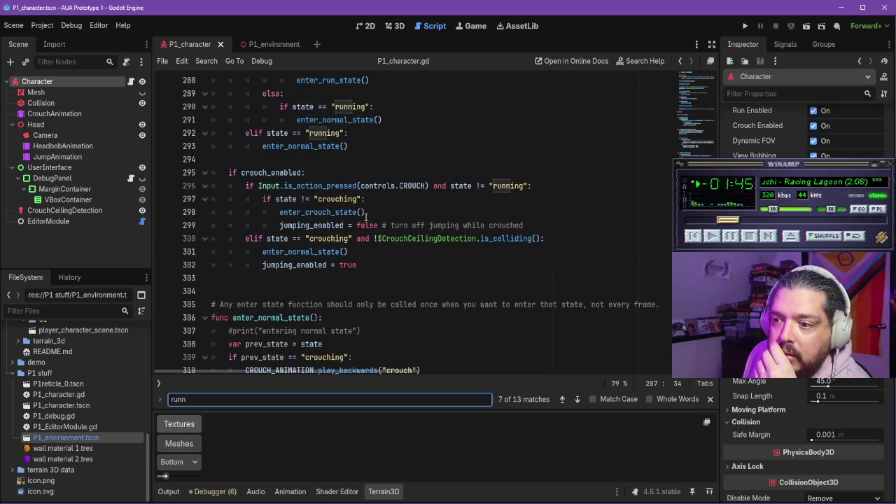
{"action": "scroll", "coordinate": [367, 214], "scroll_direction": "down", "scroll_amount": 2}
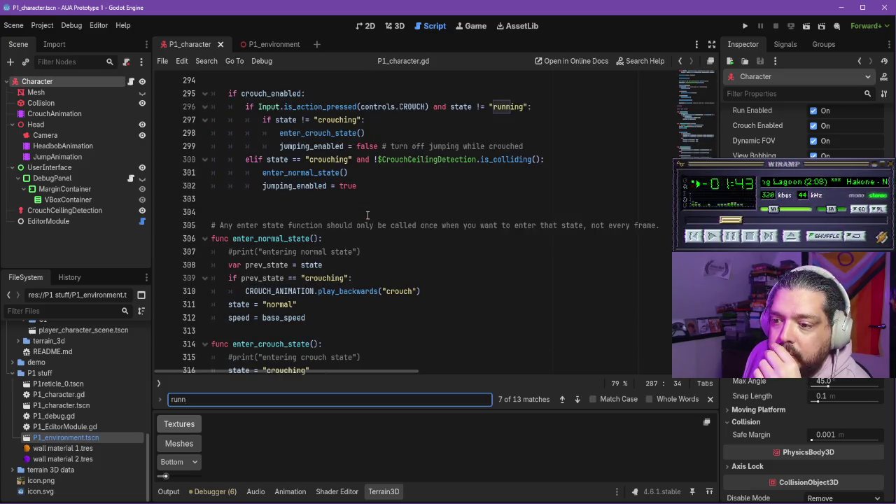
- Run the project, test walking, running, crouching and jumping, then stop the game
{"action": "left_click", "coordinate": [744, 26]}
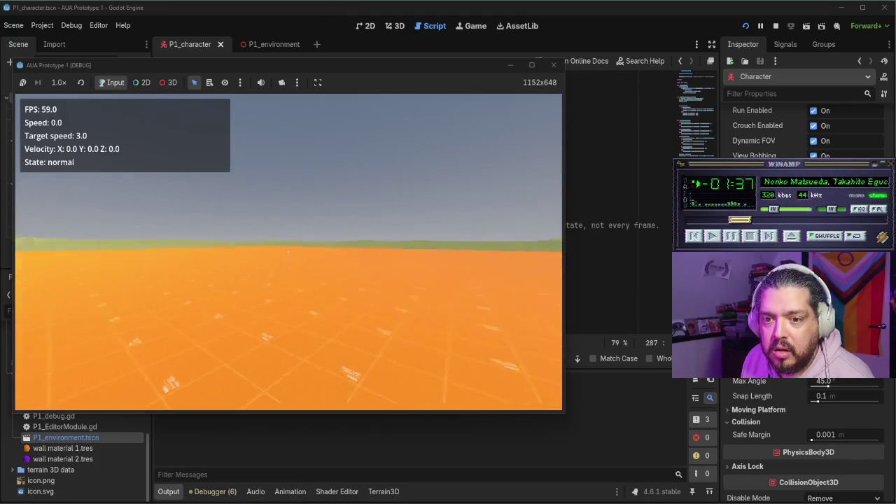
{"action": "key", "text": "w"}
{"action": "key", "text": "space"}
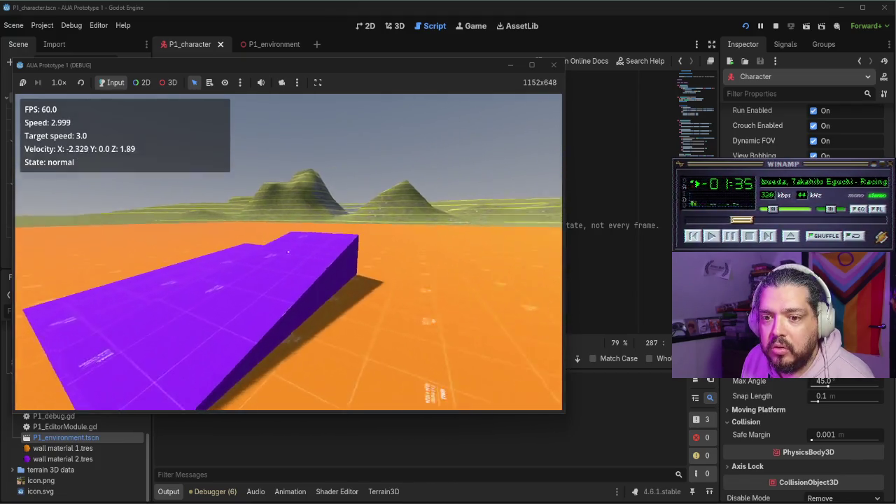
{"action": "key", "text": "shift"}
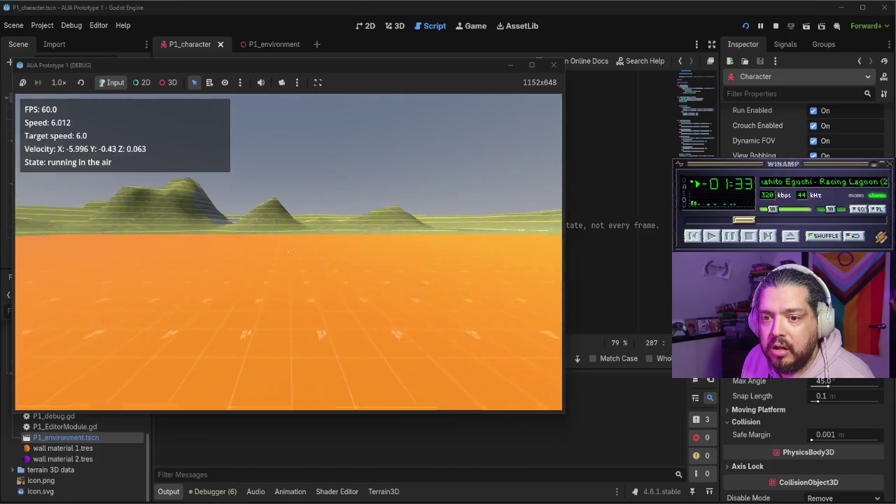
{"action": "key", "text": "ctrl"}
{"action": "key", "text": "w"}
{"action": "key", "text": "shift"}
{"action": "key", "text": "space"}
{"action": "key", "text": "ctrl"}
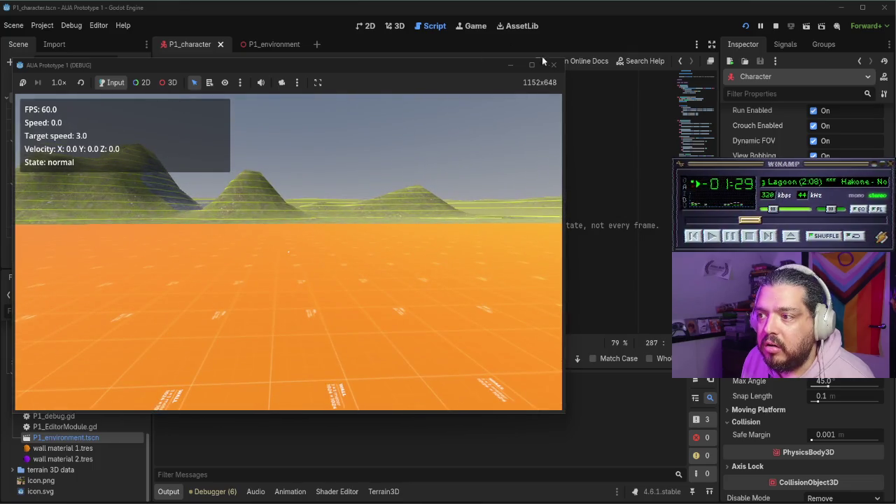
{"action": "left_click", "coordinate": [554, 65]}
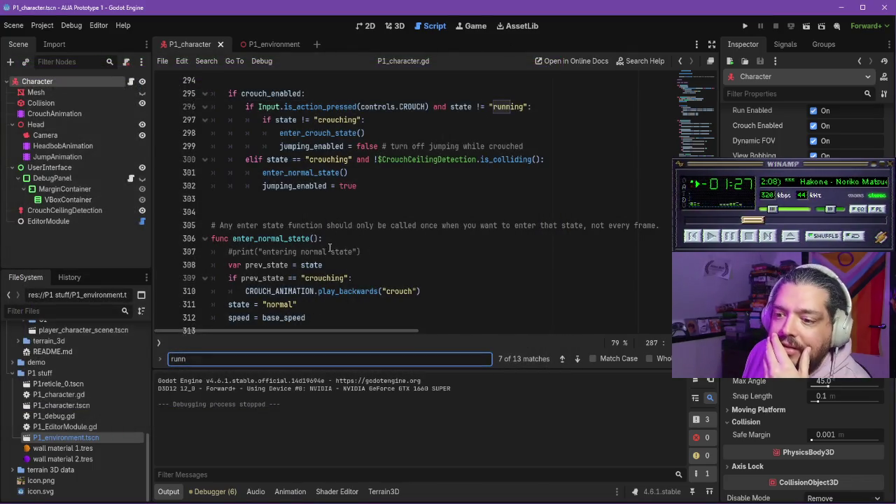
- Switch over to the Character controller note in Obsidian
{"action": "scroll", "coordinate": [337, 245], "scroll_direction": "down", "scroll_amount": 1}
{"action": "mouse_move", "coordinate": [339, 258]}
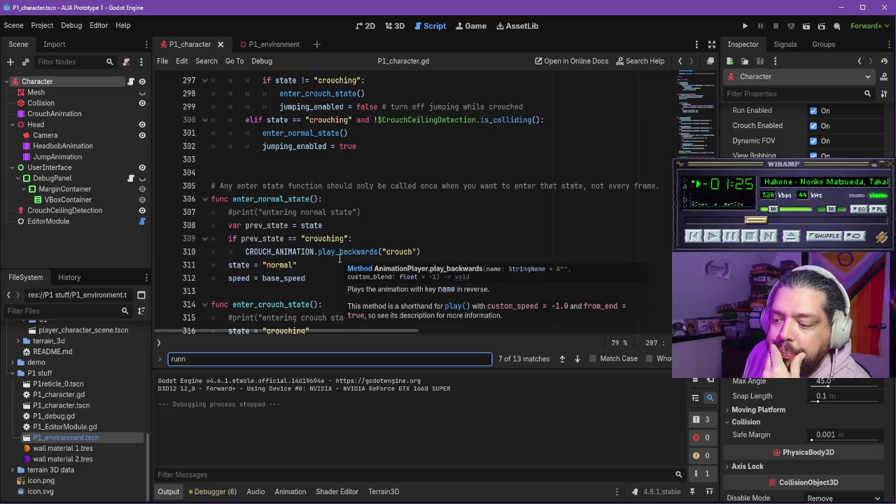
{"action": "key", "text": "alt+Tab"}
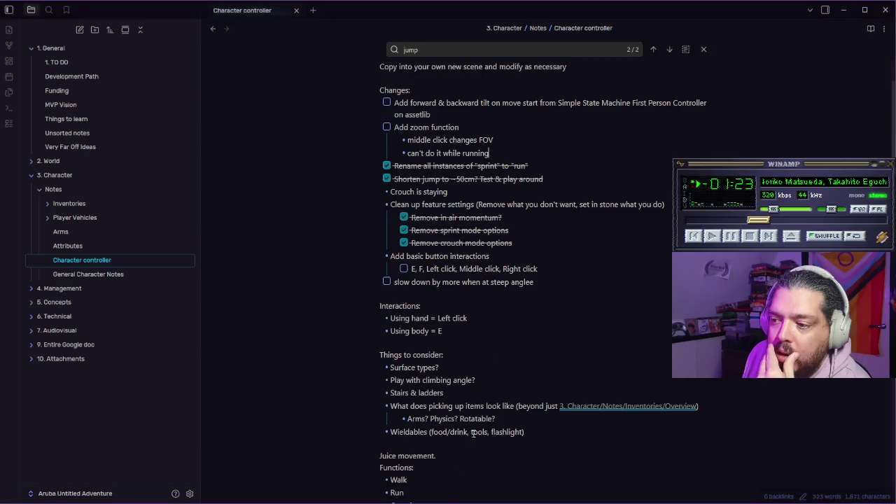
- Under 'Add zoom function', add bullets 'if state = normal on the ground' and 'and middle click is held'
{"action": "left_click", "coordinate": [516, 154]}
{"action": "key", "text": "Return"}
{"action": "type", "text": "if"}
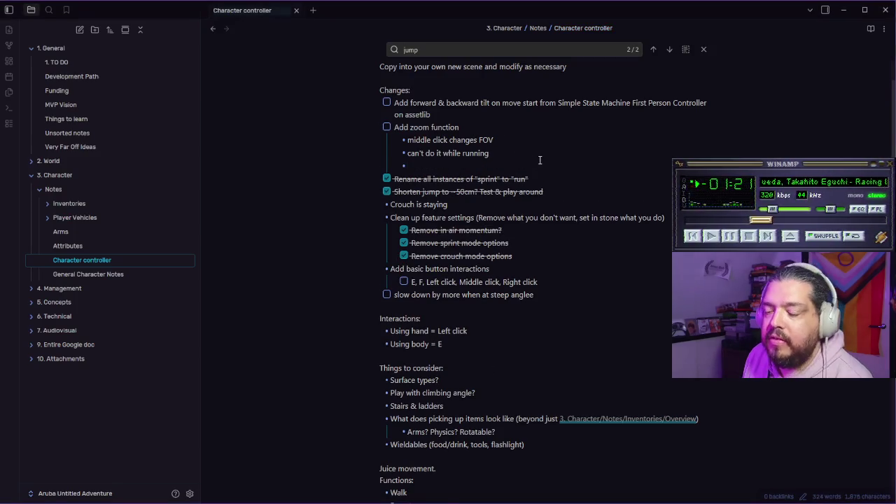
{"action": "type", "text": " state "}
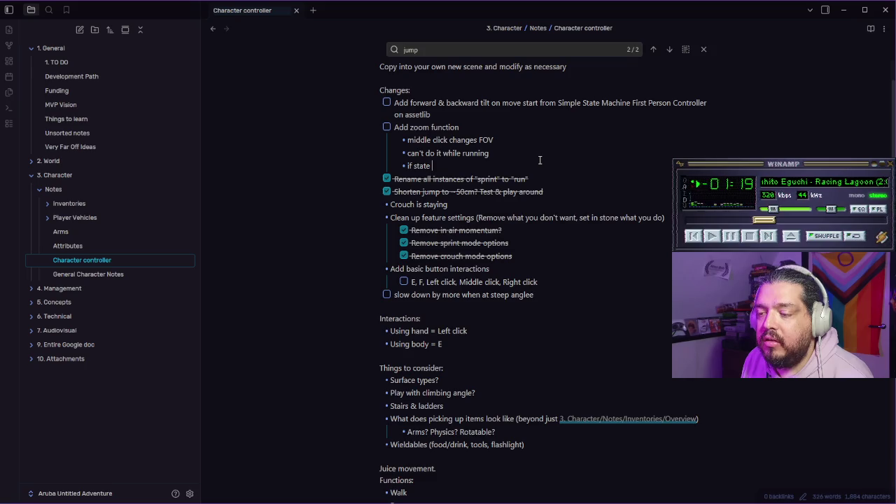
{"action": "type", "text": "= normal"}
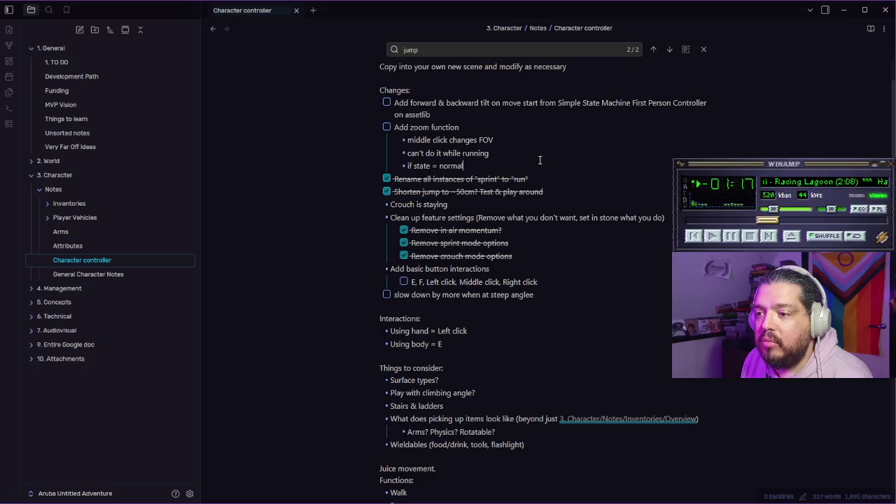
{"action": "type", "text": " on the ground"}
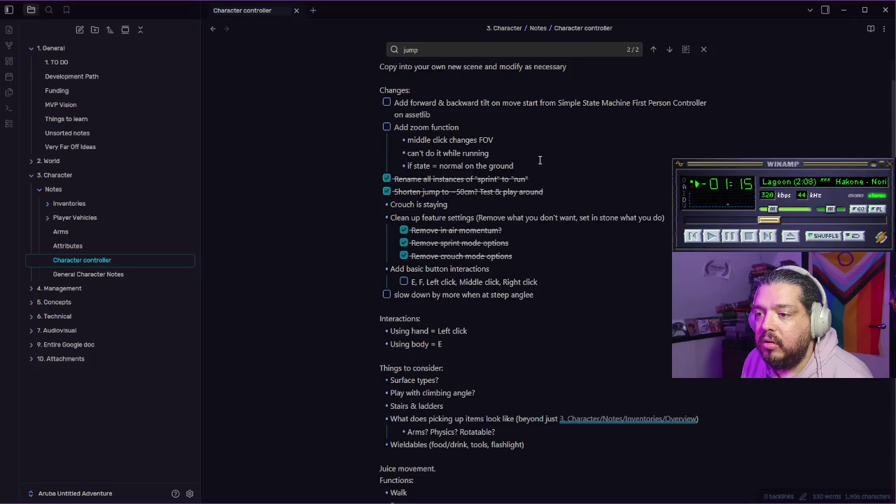
{"action": "key", "text": "Return"}
{"action": "type", "text": "and "}
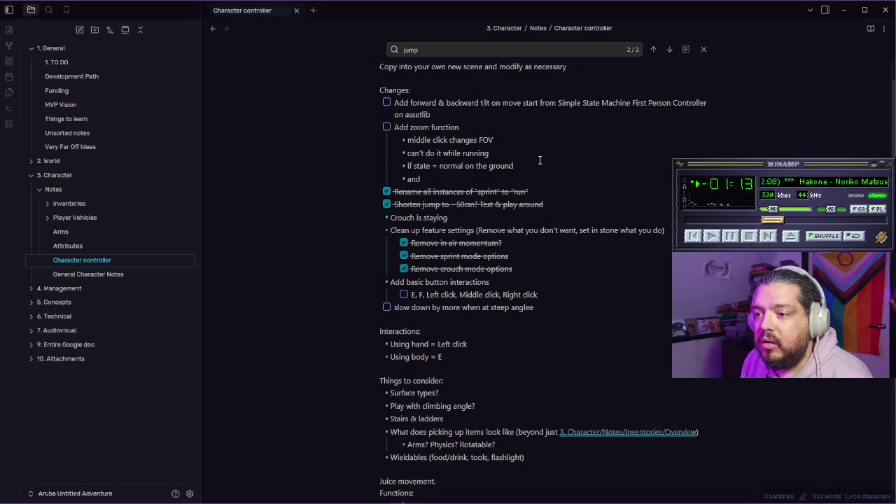
{"action": "type", "text": "middl"}
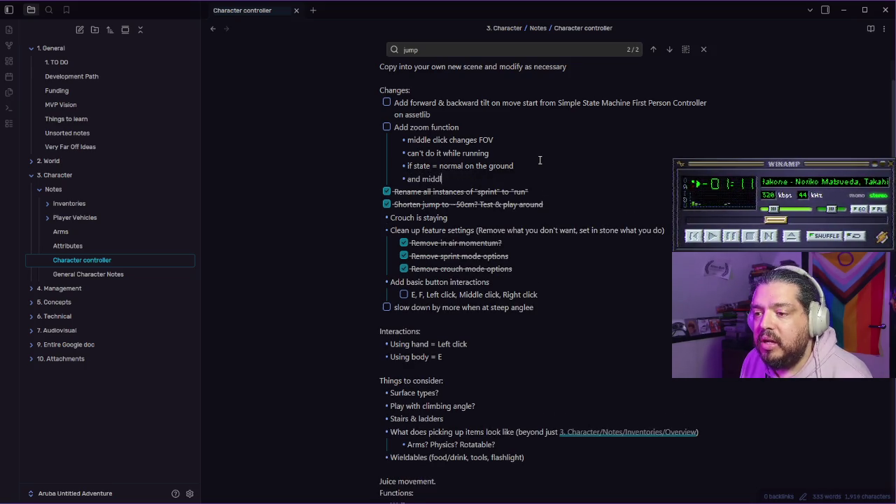
{"action": "type", "text": "e click is held"}
- Add a 'change fov' bullet, then a follow-up bullet about returning on release
{"action": "key", "text": "Return"}
{"action": "type", "text": "change fov"}
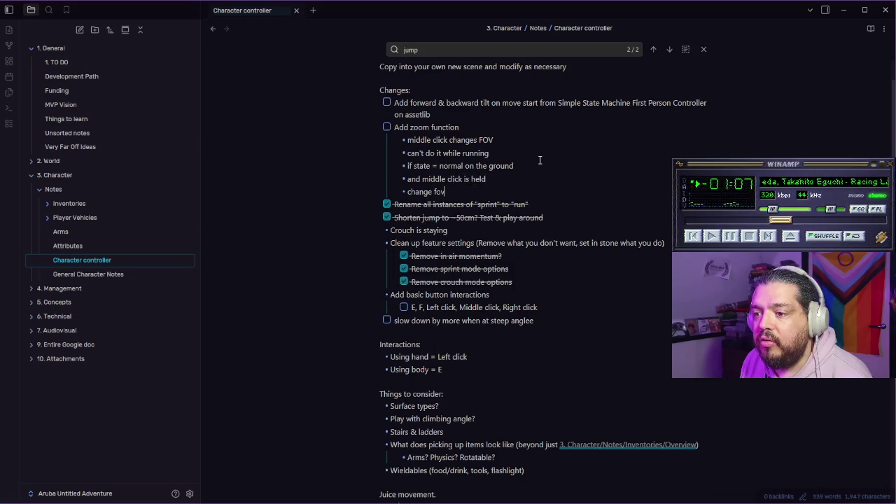
{"action": "key", "text": "Return"}
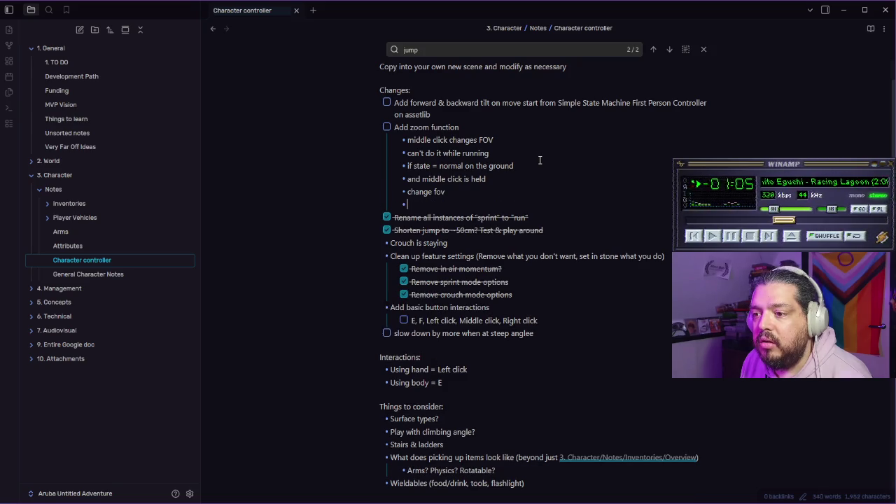
{"action": "type", "text": "middle click"}
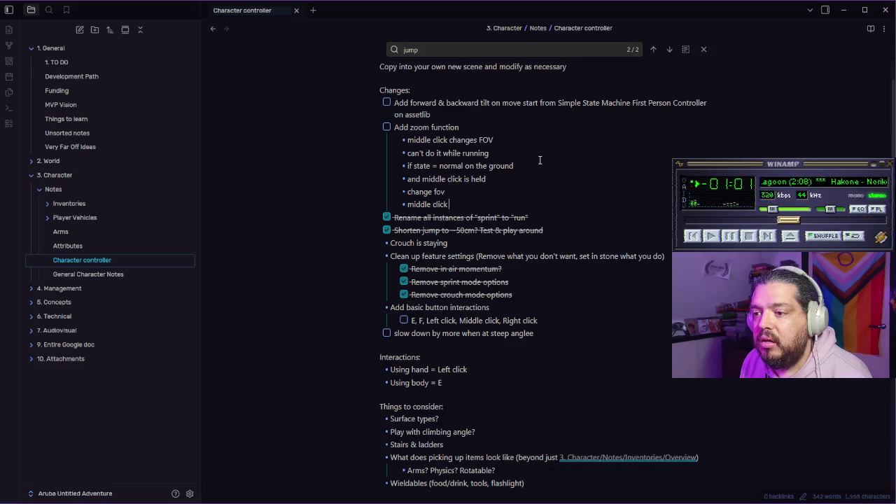
{"action": "type", "text": " let go"}
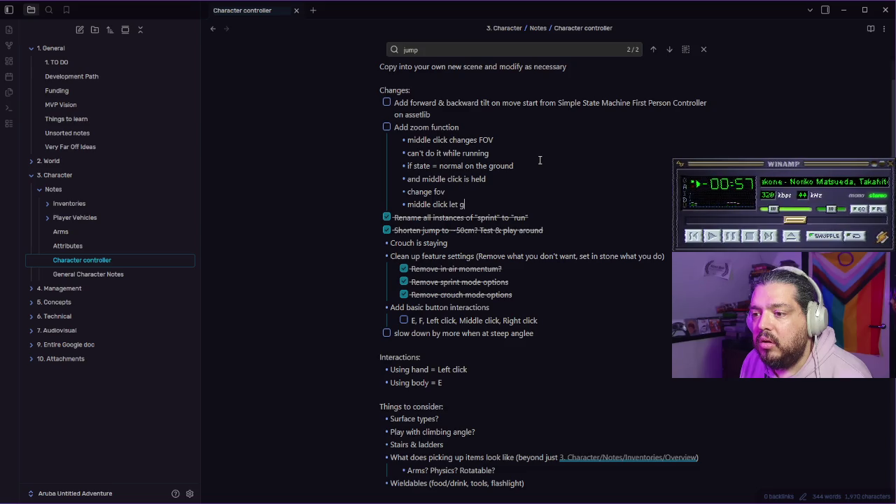
{"action": "key", "text": "BackSpace"}
{"action": "key", "text": "BackSpace"}
{"action": "key", "text": "BackSpace"}
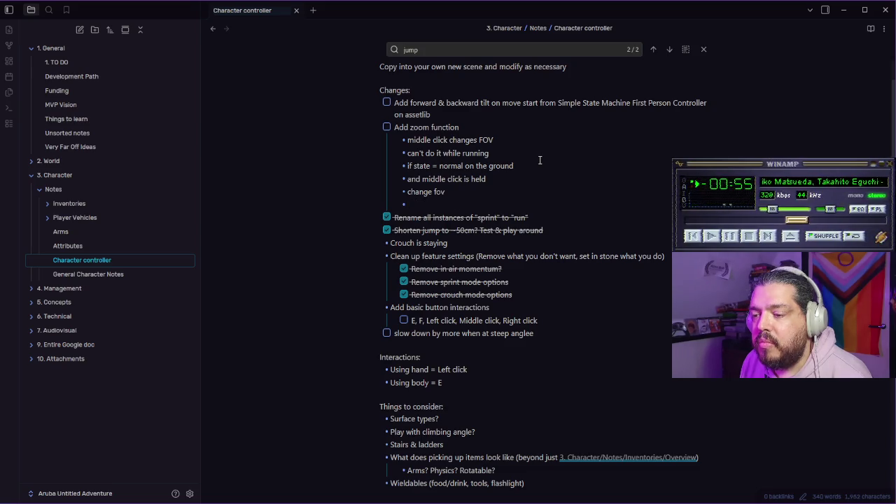
{"action": "key", "text": "BackSpace"}
{"action": "key", "text": "ctrl+z"}
{"action": "type", "text": "ease"}
{"action": "type", "text": "unn"}
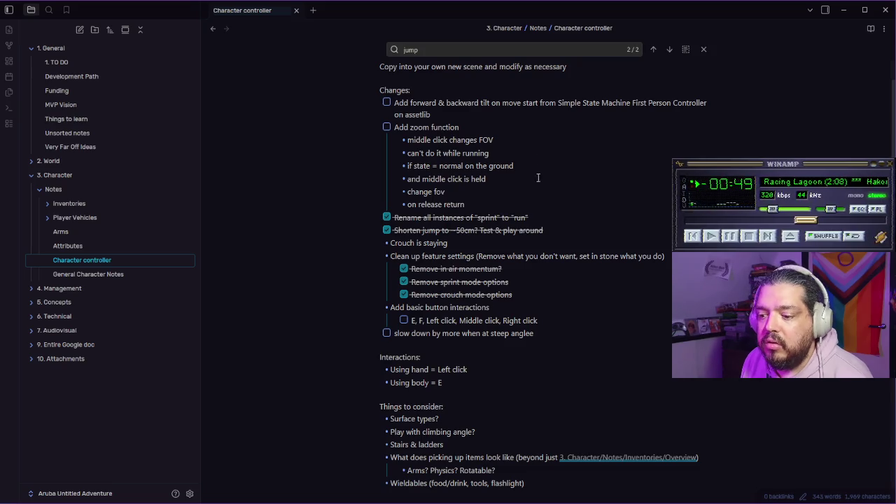
- Back in Godot, search P1_character.gd for 'FOV'
{"action": "key", "text": "alt+Tab"}
{"action": "left_click", "coordinate": [352, 200]}
{"action": "key", "text": "ctrl+f"}
{"action": "type", "text": "FOV"}
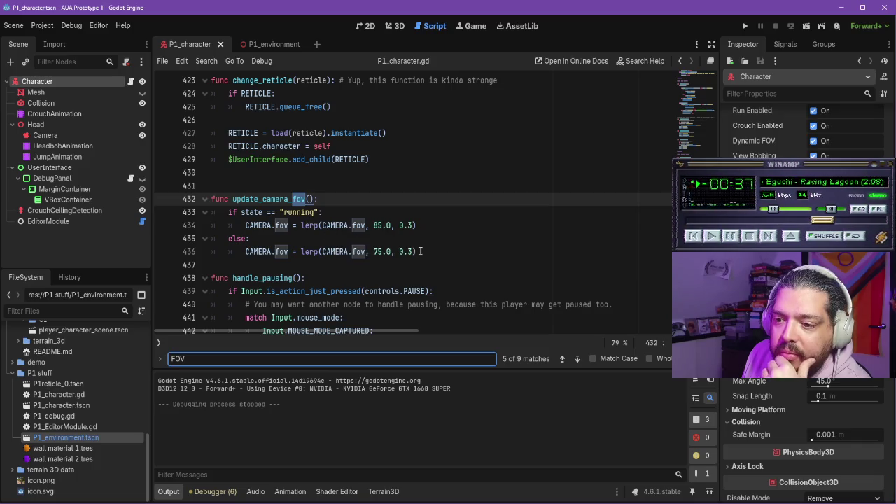
- Search the script for 'update_cam' and delete the AnimationPlayer comment on line 183
{"action": "left_click", "coordinate": [417, 252]}
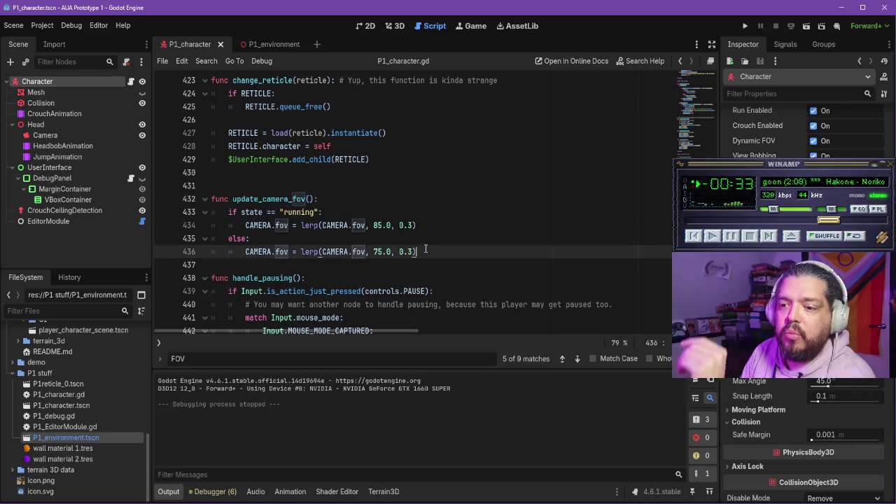
{"action": "key", "text": "ctrl+f"}
{"action": "type", "text": "update_cam"}
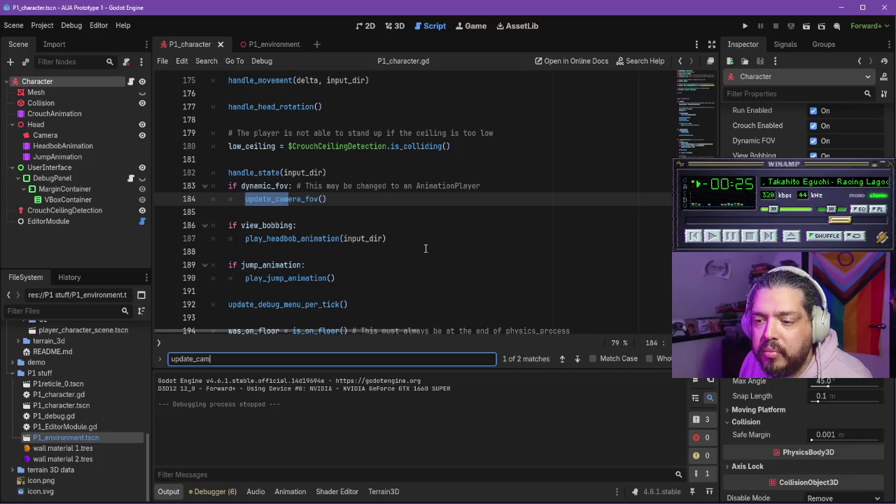
{"action": "left_click_drag", "start_coordinate": [297, 186], "coordinate": [493, 188]}
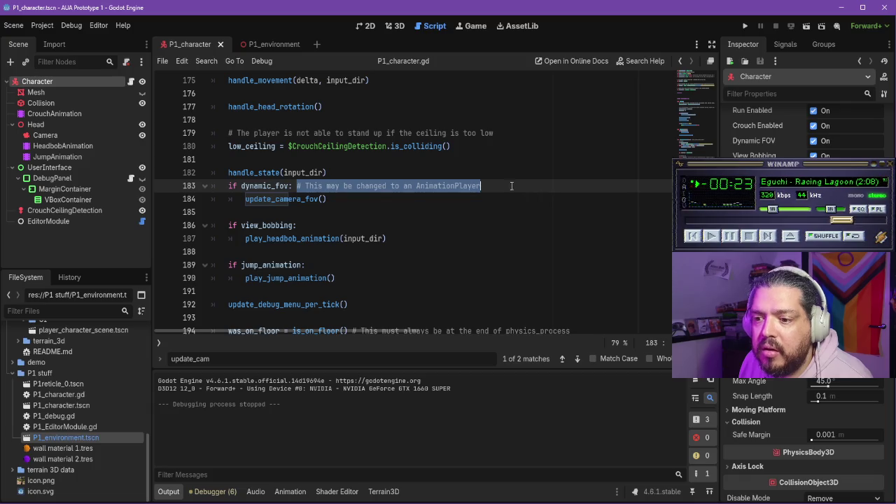
{"action": "key", "text": "BackSpace"}
{"action": "scroll", "coordinate": [392, 239], "scroll_direction": "up", "scroll_amount": 2}
{"action": "scroll", "coordinate": [374, 238], "scroll_direction": "up", "scroll_amount": 4}
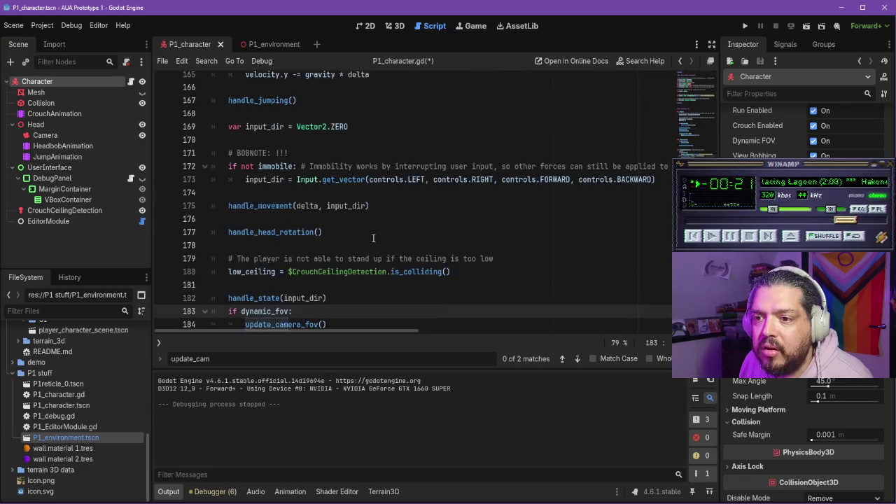
{"action": "scroll", "coordinate": [364, 223], "scroll_direction": "down", "scroll_amount": 5}
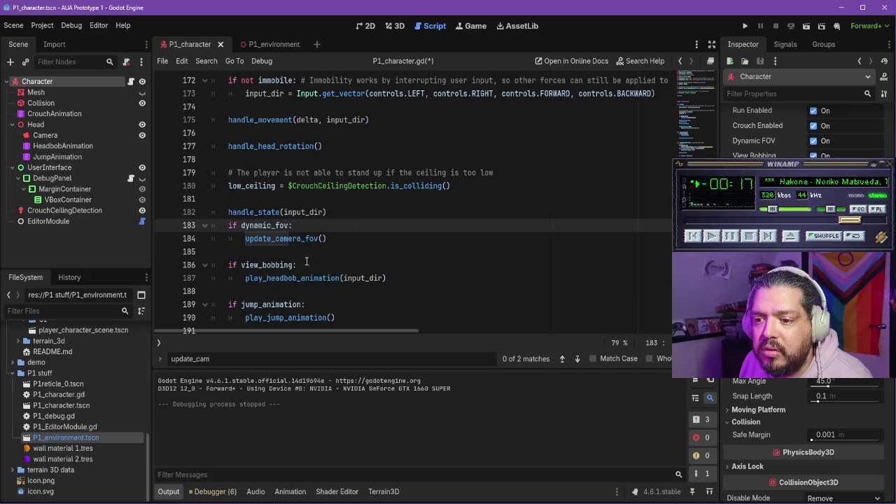
- Review the 'if dynamic_fov:' check on line 183, then search the script for 'dynamic'
{"action": "key", "text": "ctrl+f"}
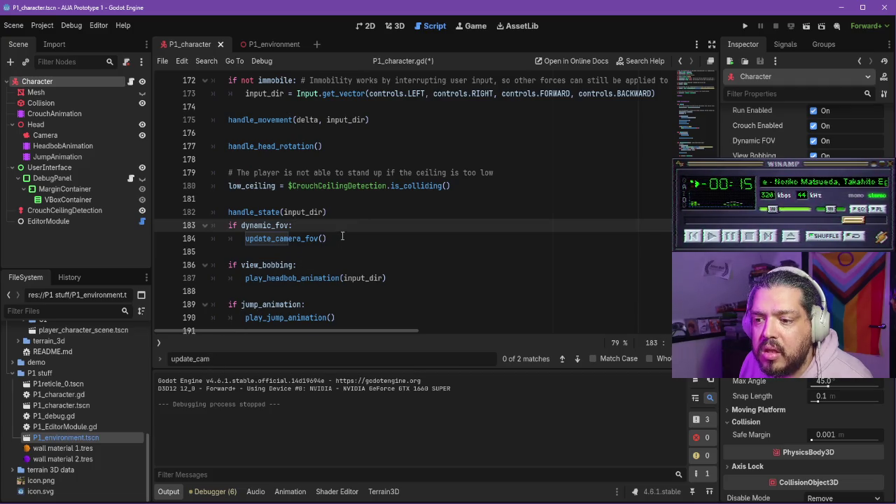
{"action": "left_click_drag", "start_coordinate": [296, 225], "coordinate": [222, 226]}
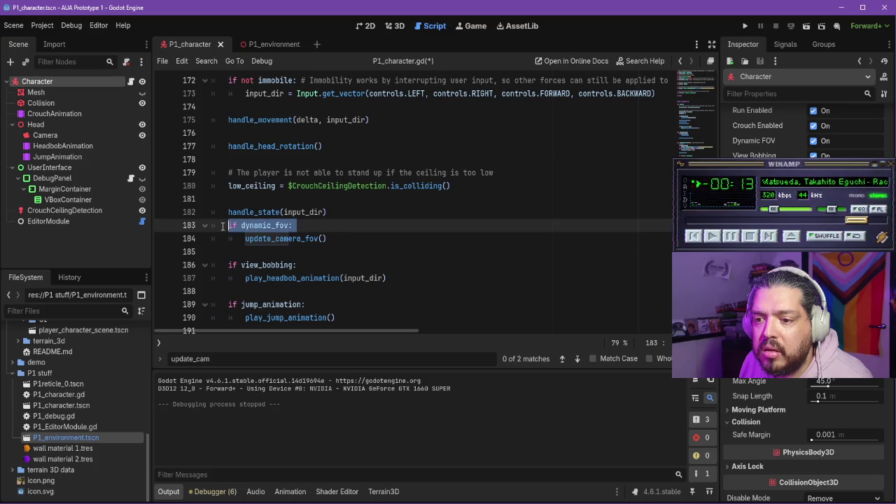
{"action": "left_click", "coordinate": [321, 222]}
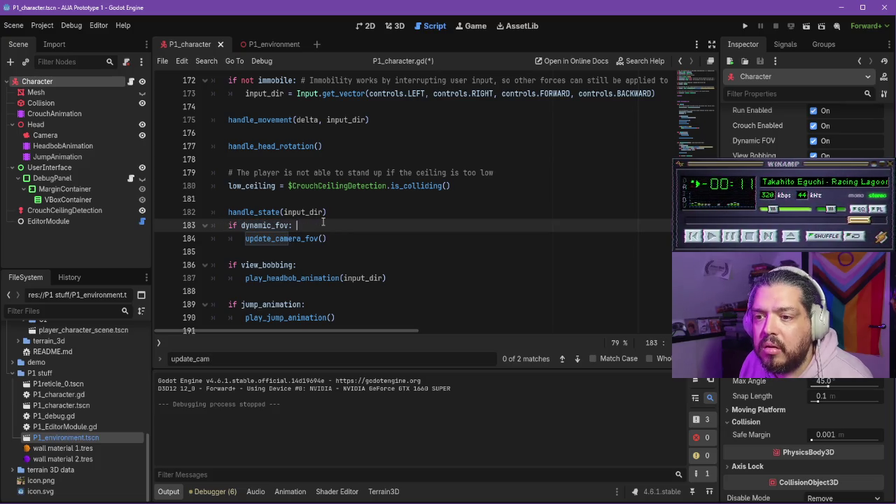
{"action": "key", "text": "ctrl+f"}
{"action": "type", "text": "dynamic"}
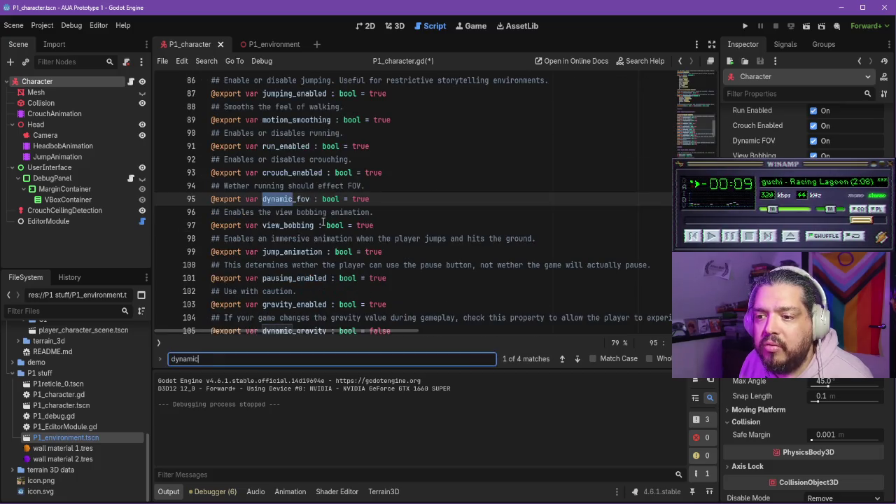
- Add a comma after "ui_cancel" on line 66 and open Project Settings
{"action": "left_click", "coordinate": [387, 200]}
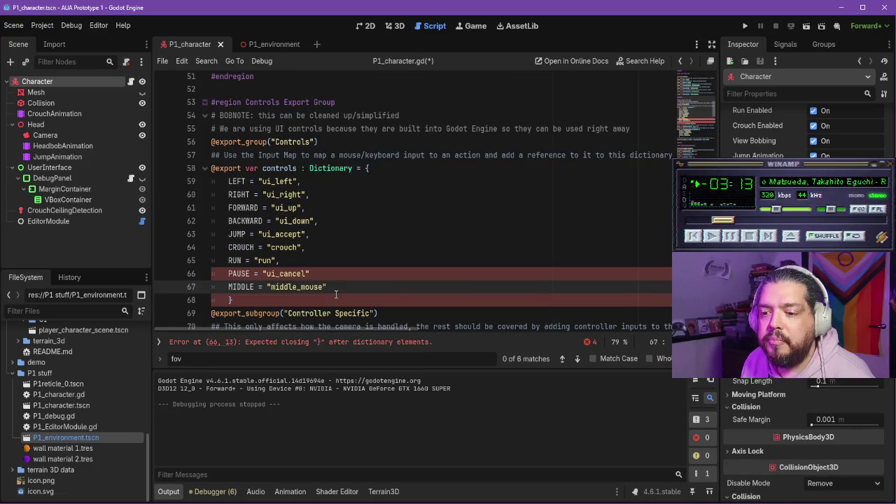
{"action": "left_click", "coordinate": [331, 274]}
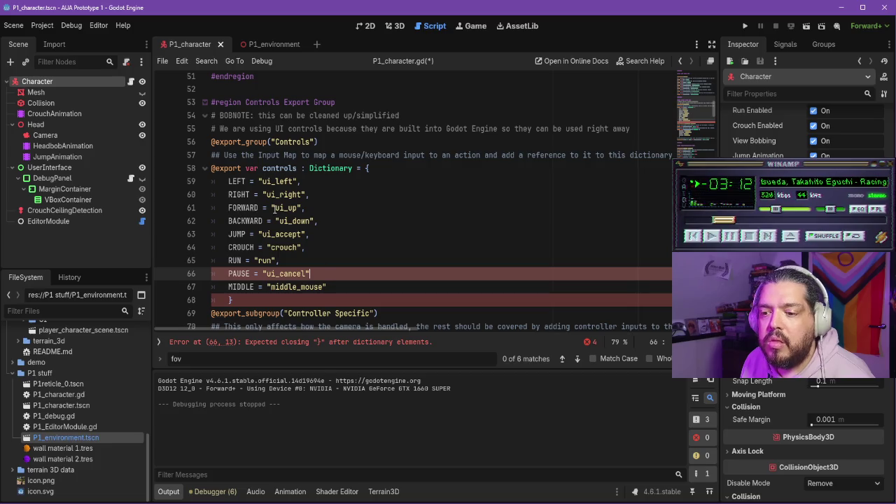
{"action": "left_click", "coordinate": [349, 287]}
{"action": "left_click", "coordinate": [314, 274]}
{"action": "type", "text": ","}
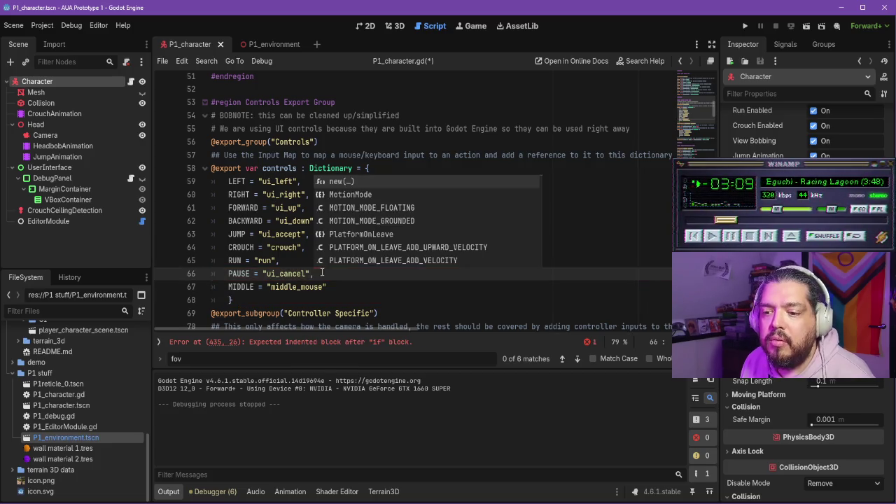
{"action": "left_click", "coordinate": [42, 26]}
{"action": "left_click", "coordinate": [63, 38]}
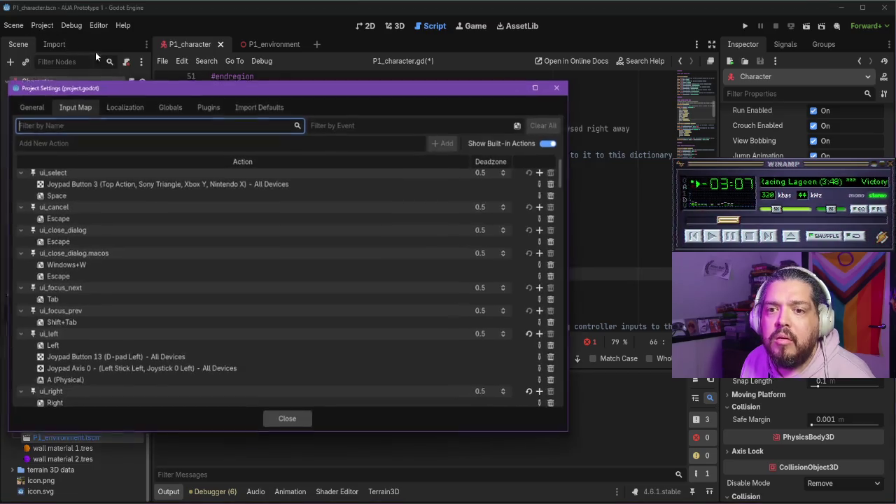
- Add a new Input Map action named middle_mouse
{"action": "left_click", "coordinate": [198, 106]}
{"action": "left_click", "coordinate": [115, 105]}
{"action": "left_click", "coordinate": [72, 106]}
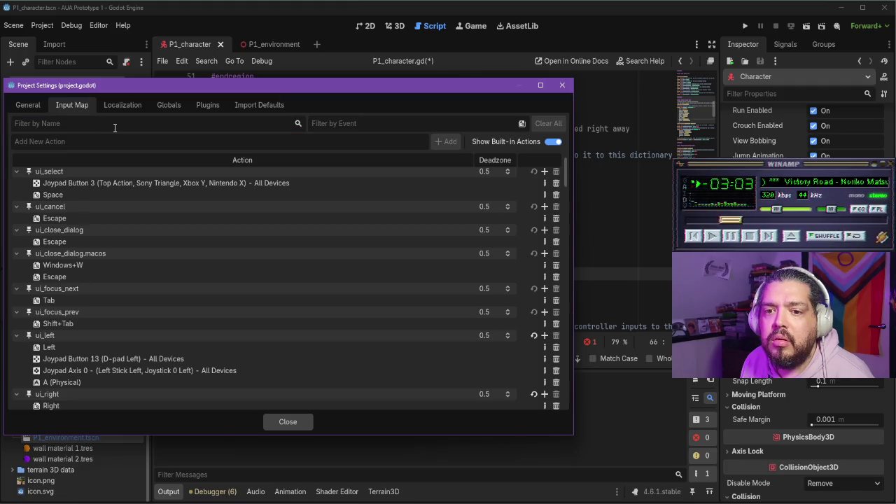
{"action": "type", "text": "midd"}
{"action": "key", "text": "BackSpace"}
{"action": "key", "text": "BackSpace"}
{"action": "key", "text": "BackSpace"}
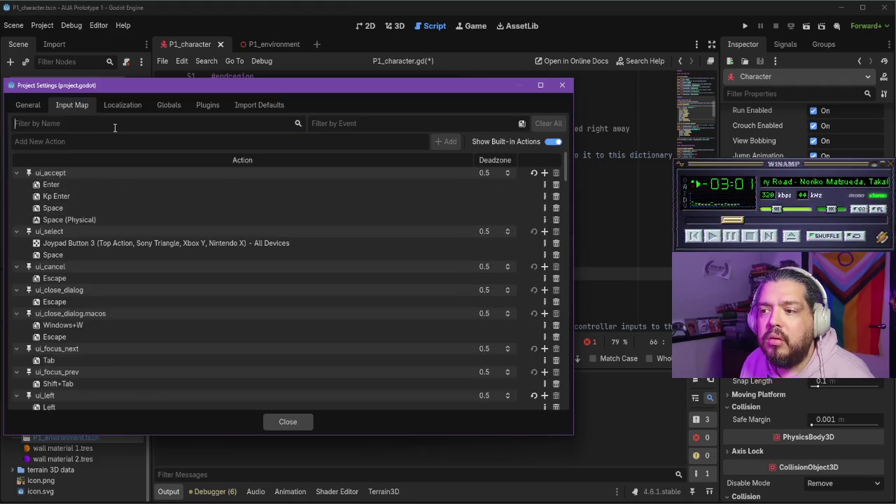
{"action": "type", "text": "middle_mouse"}
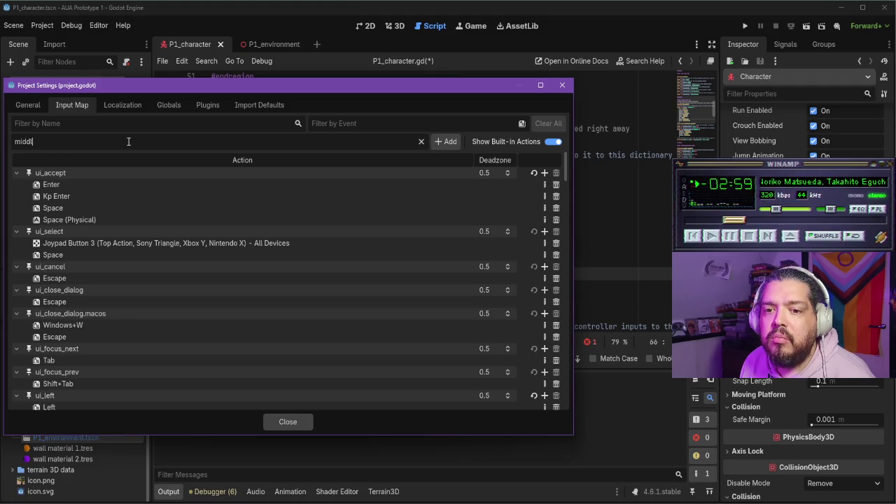
{"action": "left_click", "coordinate": [446, 142]}
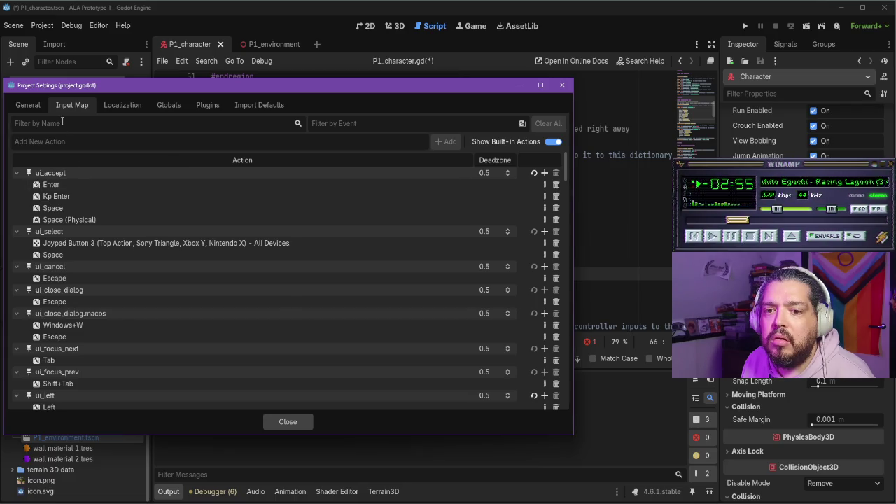
- Bind Middle Mouse Button to middle_mouse and close Project Settings
{"action": "type", "text": "middl"}
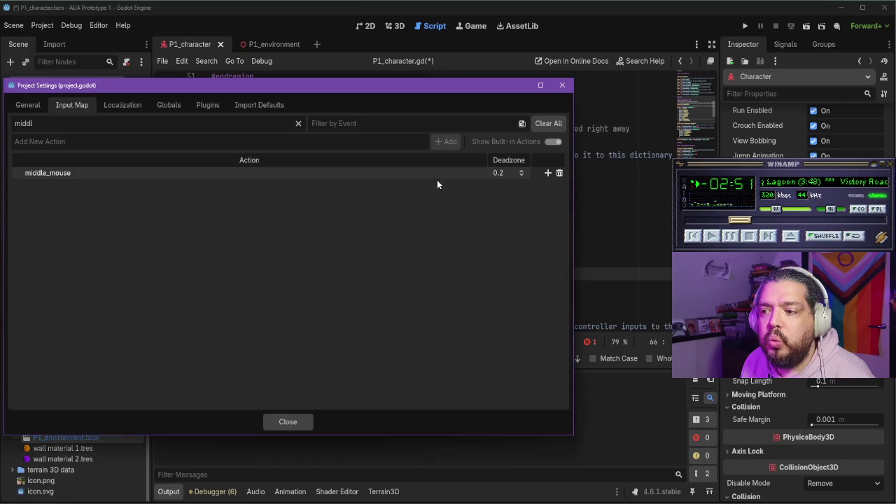
{"action": "left_click", "coordinate": [545, 173]}
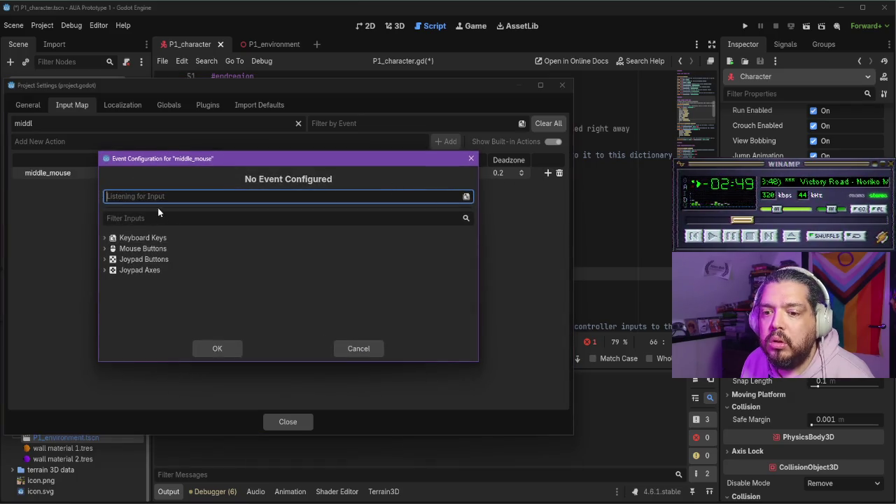
{"action": "middle_click", "coordinate": [138, 195]}
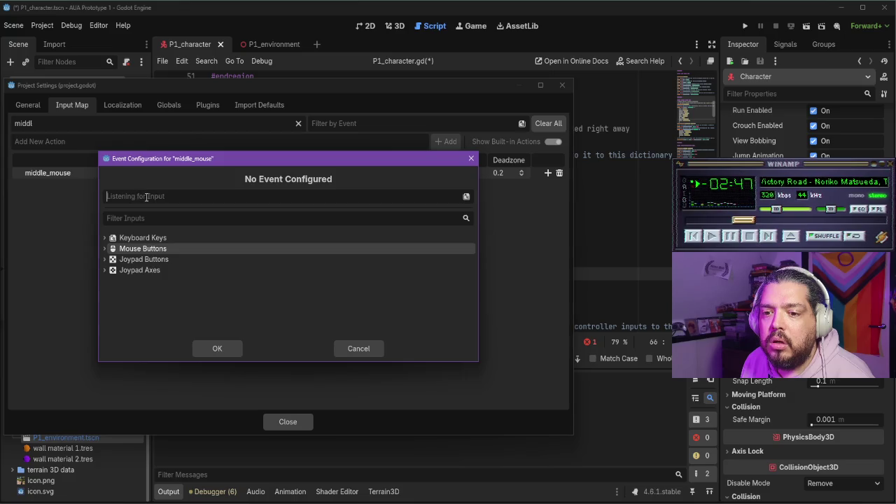
{"action": "left_click", "coordinate": [223, 351]}
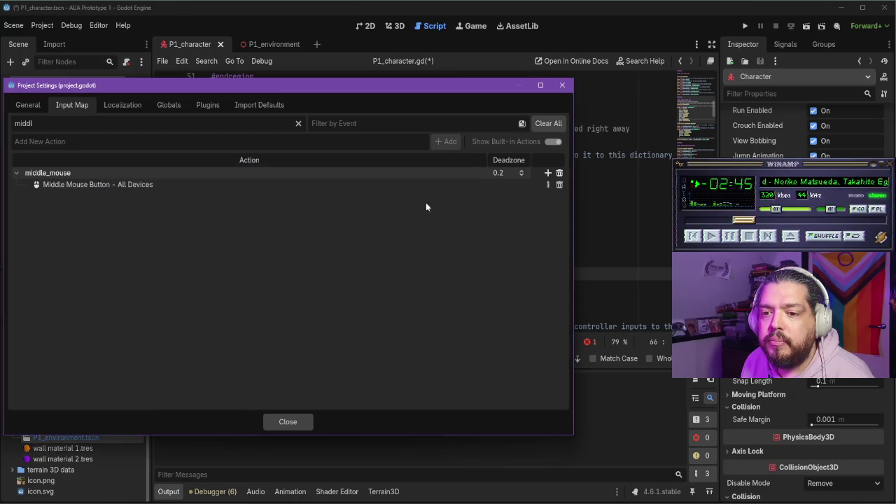
{"action": "left_click", "coordinate": [295, 421]}
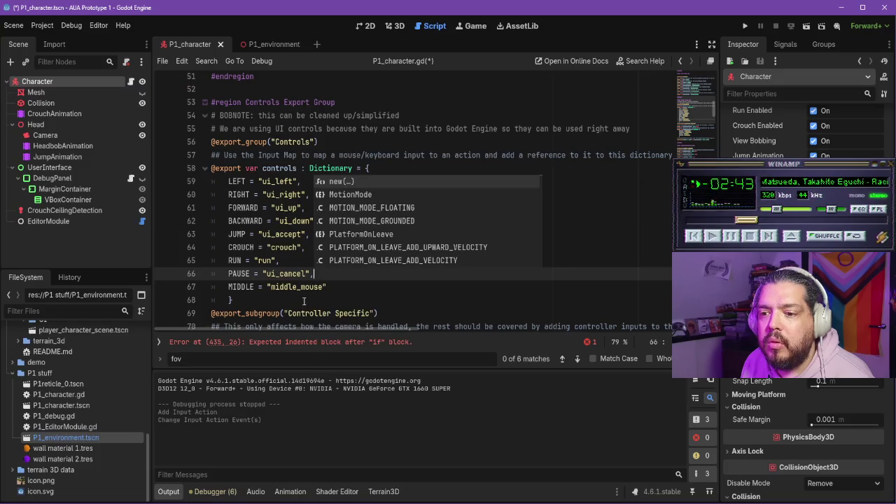
- Hide the Output panel and add an 'if Input.' line under the normal-state check at line 435
{"action": "left_click", "coordinate": [345, 288]}
{"action": "key", "text": "ctrl+j"}
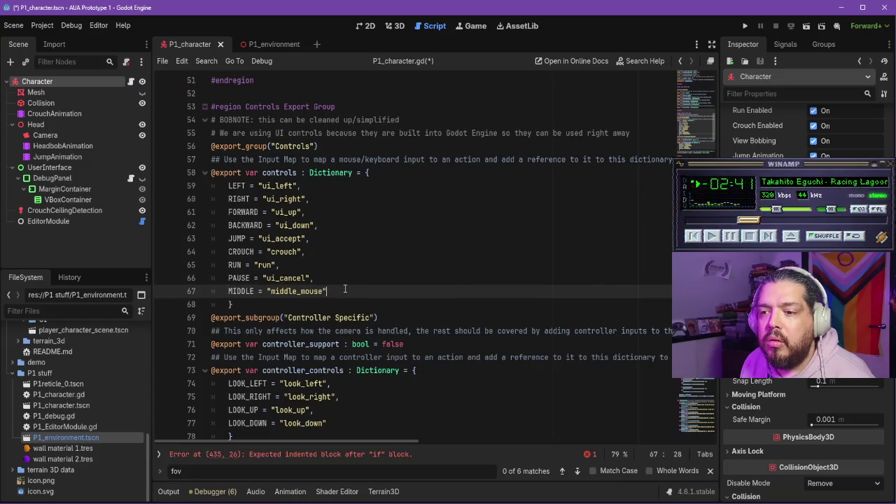
{"action": "scroll", "coordinate": [345, 289], "scroll_direction": "down", "scroll_amount": 20}
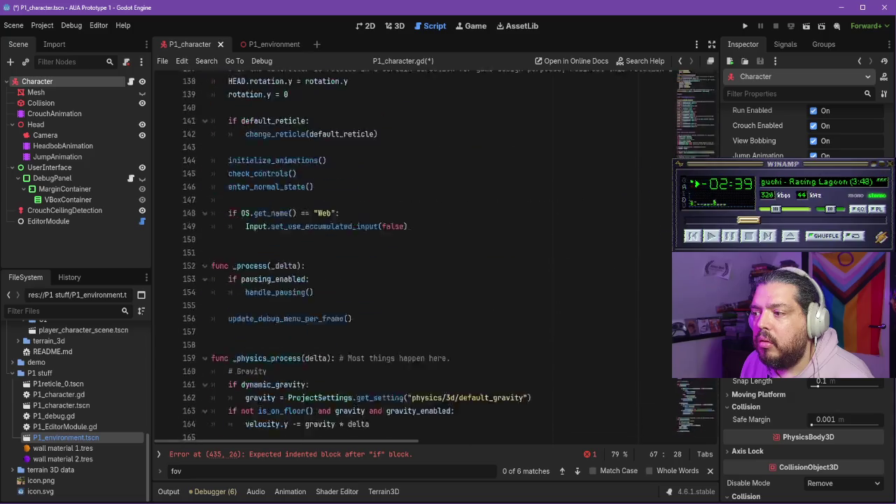
{"action": "scroll", "coordinate": [710, 401], "scroll_direction": "down", "scroll_amount": 7}
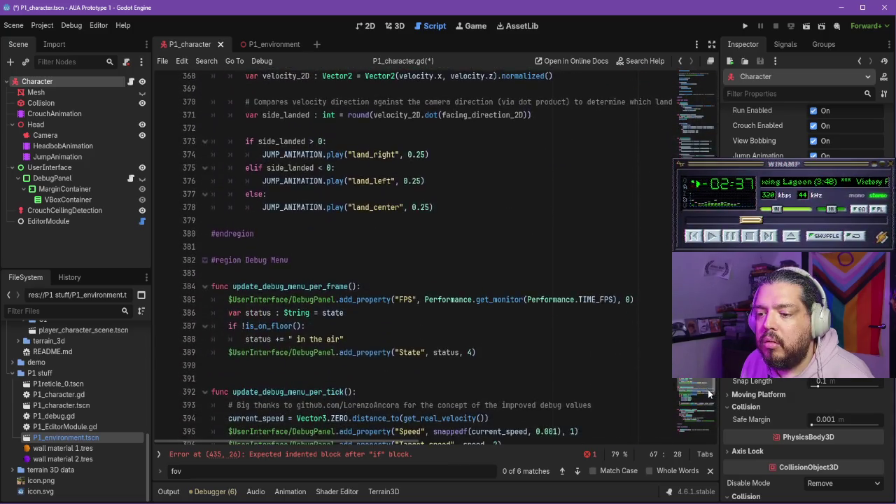
{"action": "scroll", "coordinate": [711, 413], "scroll_direction": "down", "scroll_amount": 5}
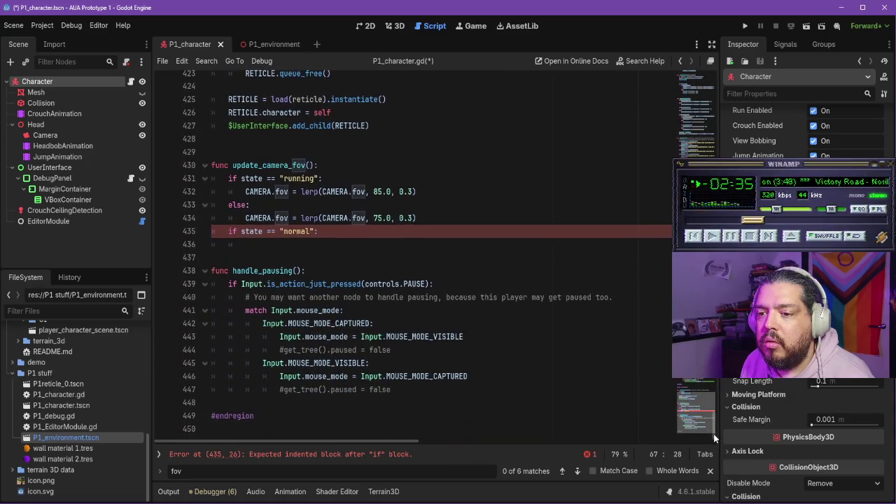
{"action": "left_click", "coordinate": [391, 236]}
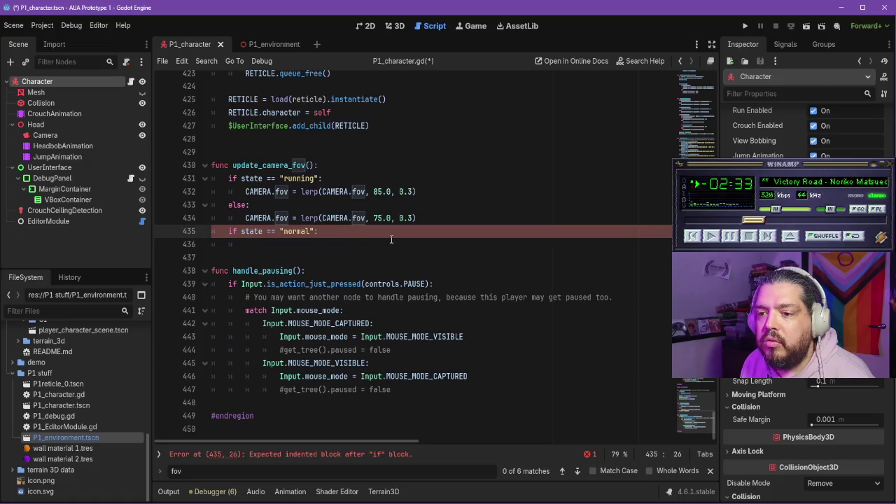
{"action": "key", "text": "Return"}
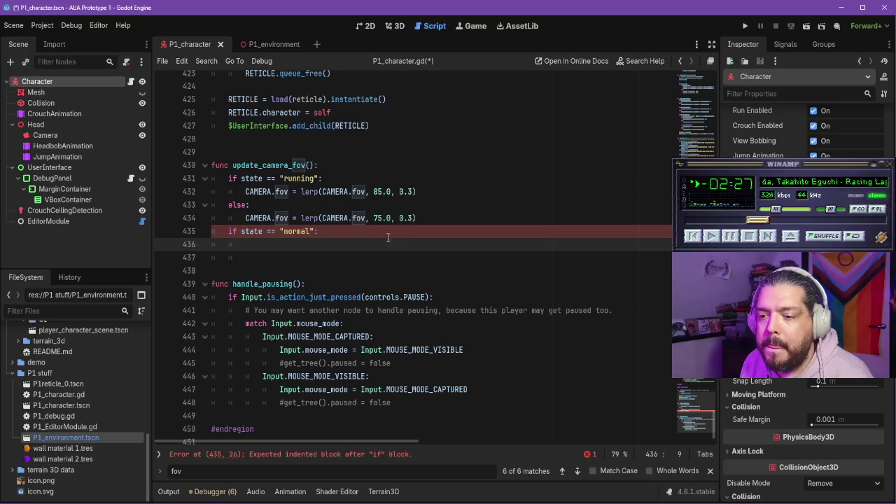
{"action": "type", "text": "if Input."}
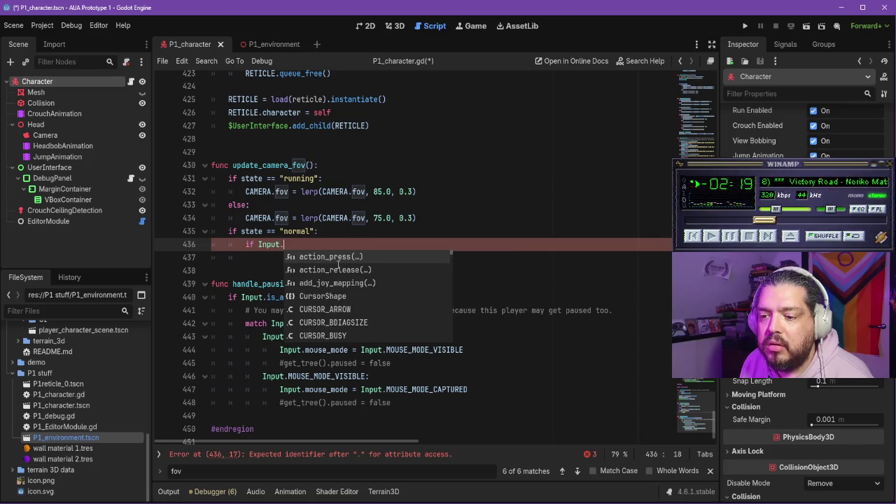
{"action": "left_click", "coordinate": [331, 235]}
{"action": "key", "text": "ctrl+f"}
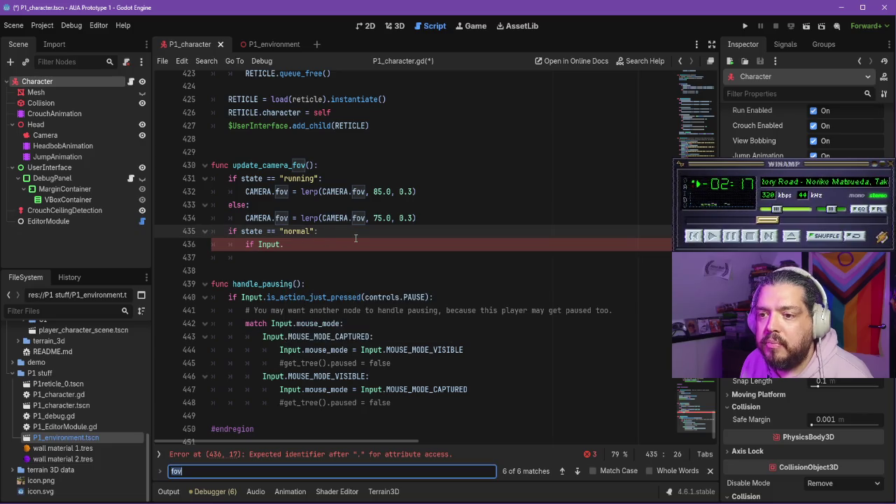
- Step through the 24 'Input.' matches to handle_state's RUN check, then show the Output panel again
{"action": "scroll", "coordinate": [364, 231], "scroll_direction": "up", "scroll_amount": 3}
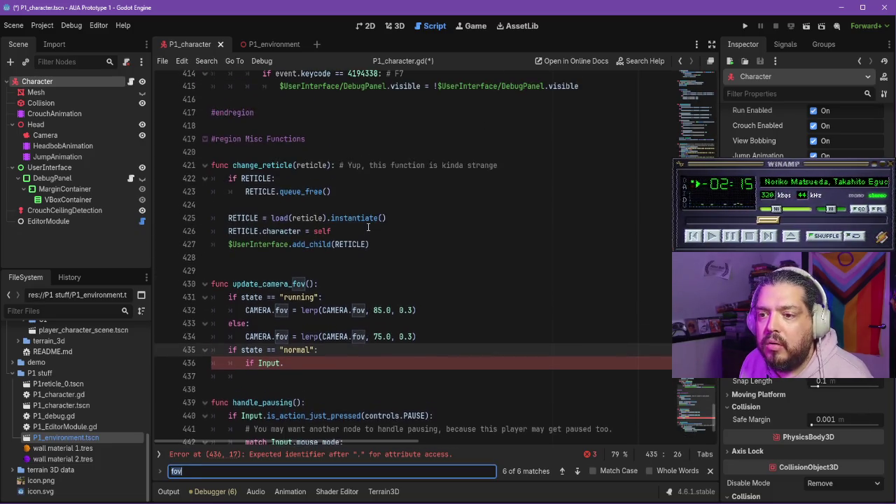
{"action": "type", "text": "Input."}
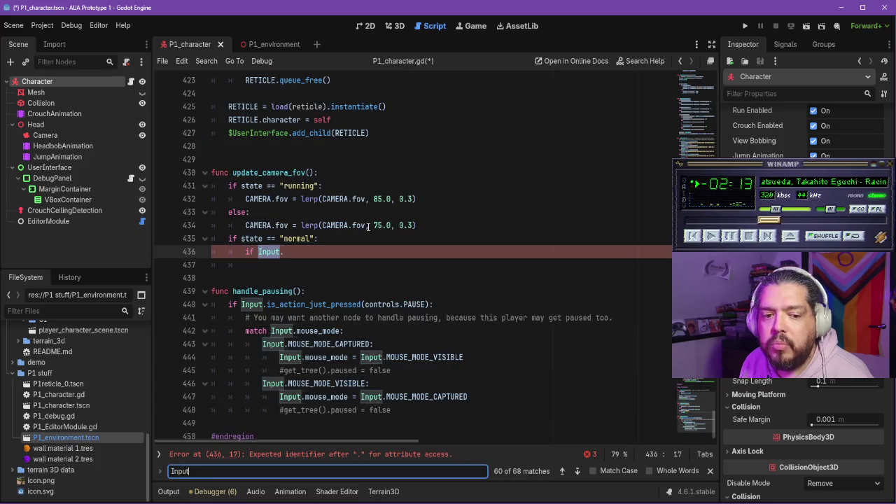
{"action": "key", "text": "Return"}
{"action": "key", "text": "Return"}
{"action": "key", "text": "Return"}
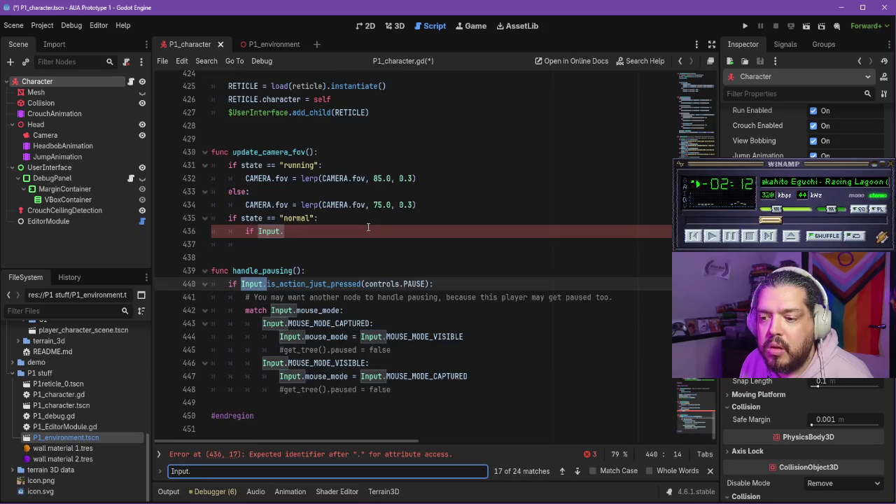
{"action": "key", "text": "Return"}
{"action": "key", "text": "Return"}
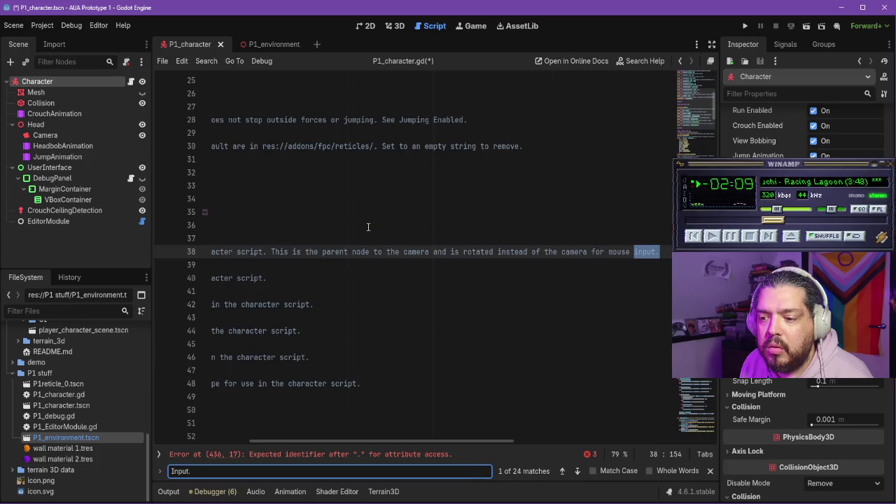
{"action": "key", "text": "Return"}
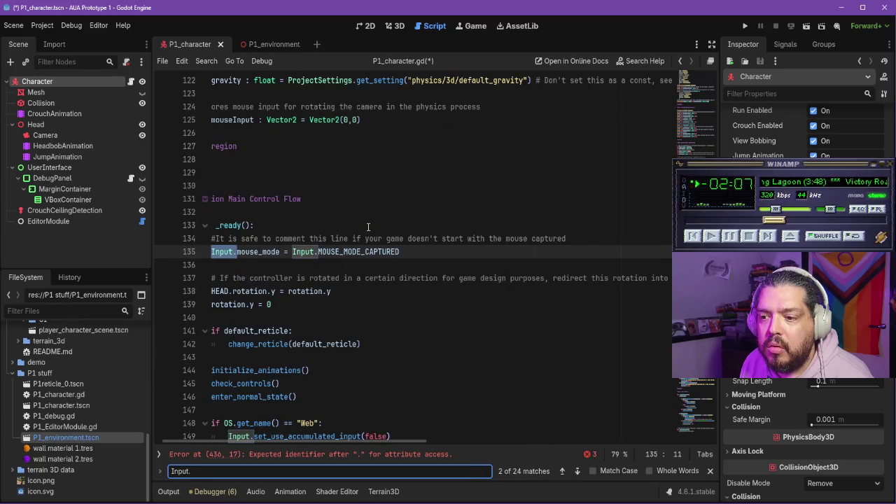
{"action": "key", "text": "Return"}
{"action": "key", "text": "Return"}
{"action": "key", "text": "Return"}
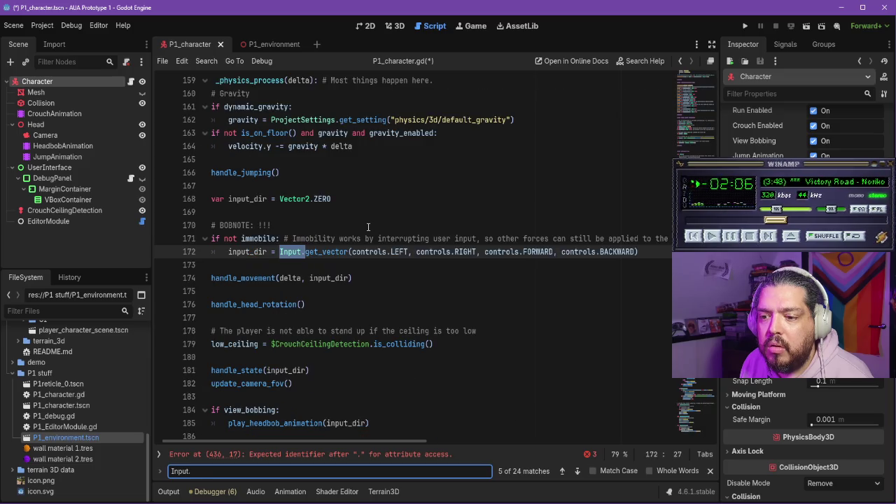
{"action": "key", "text": "Return"}
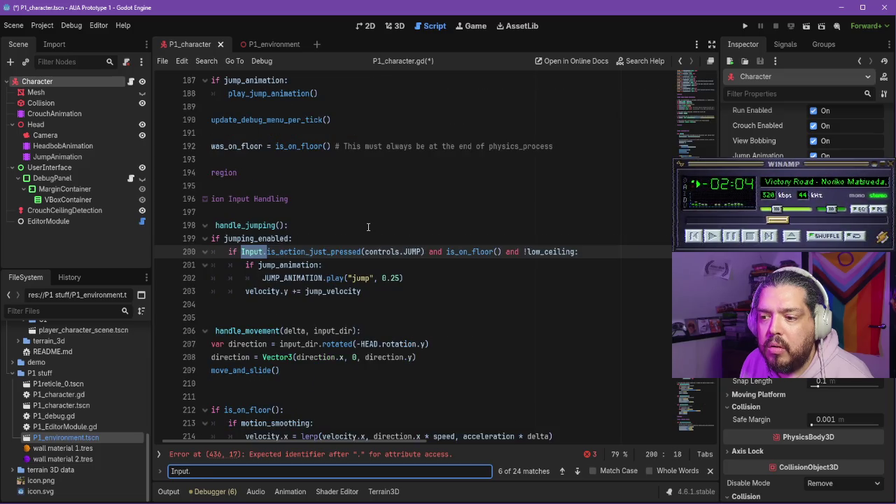
{"action": "key", "text": "Return"}
{"action": "key", "text": "Return"}
{"action": "key", "text": "Return"}
{"action": "key", "text": "Return"}
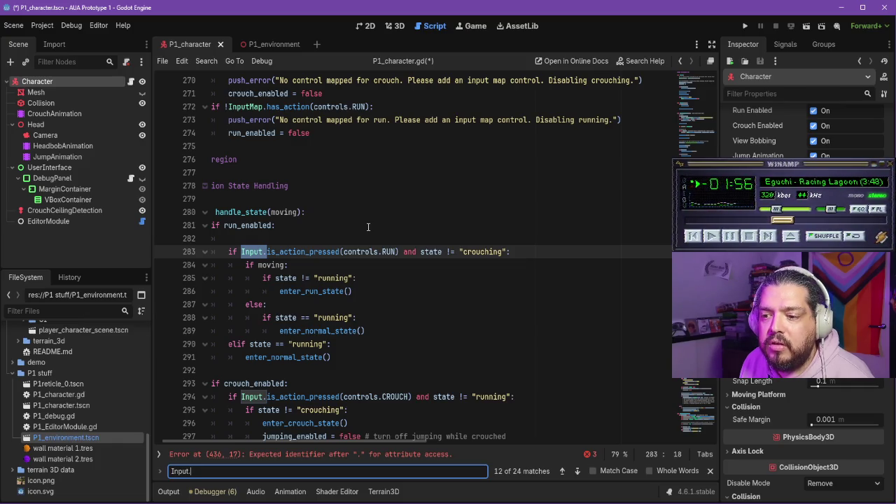
{"action": "key", "text": "alt+o"}
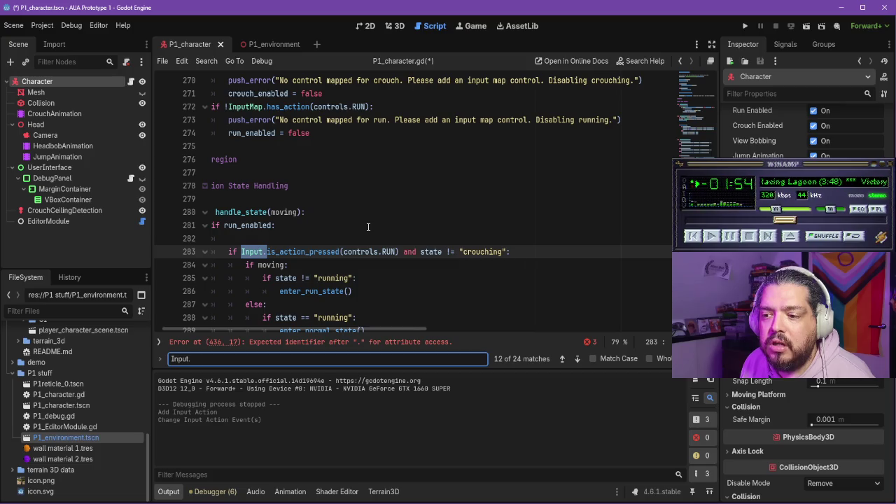
- Rename the controls dictionary entry MIDDLE on line 67 to ZOOM
{"action": "key", "text": "Escape"}
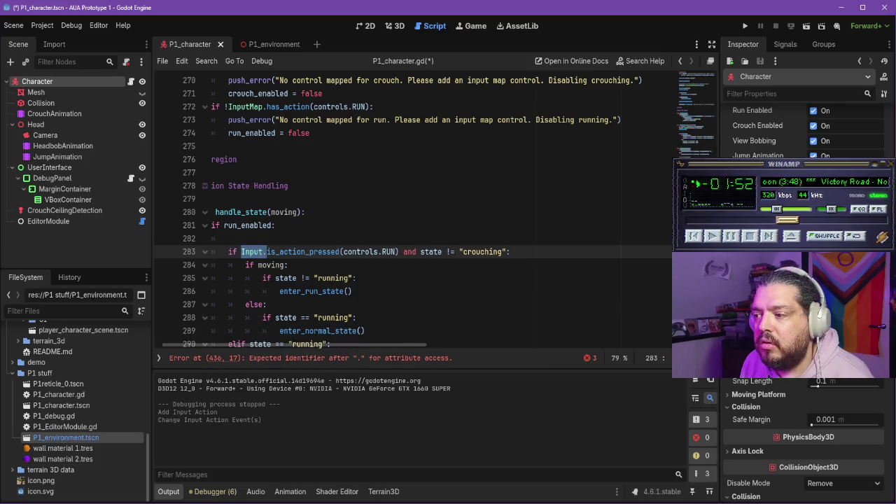
{"action": "mouse_move", "coordinate": [713, 238]}
{"action": "left_mouse_down"}
{"action": "mouse_move", "coordinate": [711, 91]}
{"action": "mouse_move", "coordinate": [717, 111]}
{"action": "left_mouse_up"}
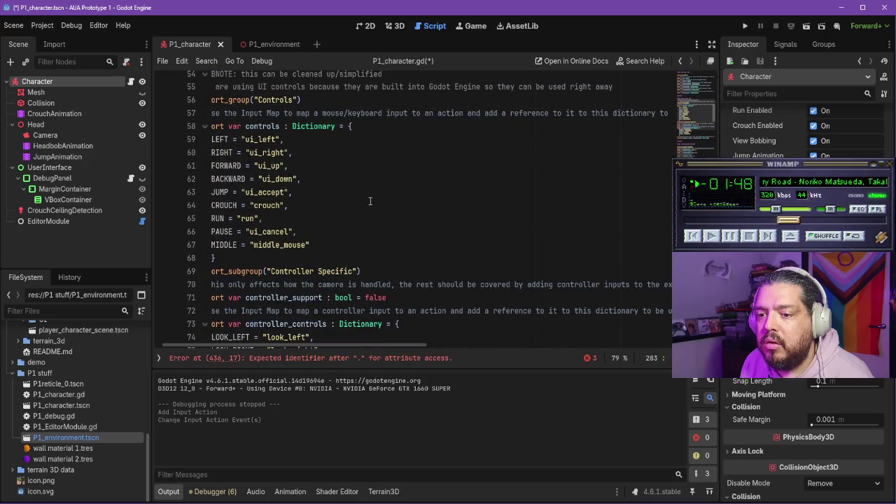
{"action": "double_click", "coordinate": [237, 245]}
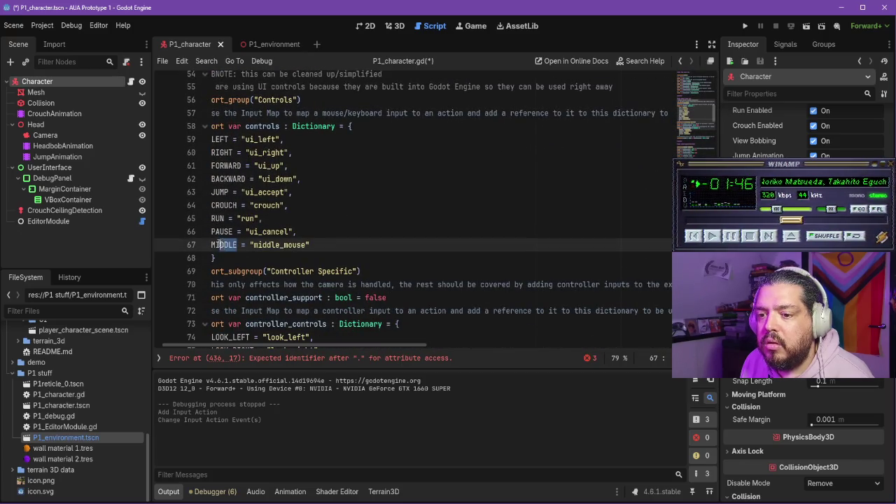
{"action": "type", "text": "ZOOM"}
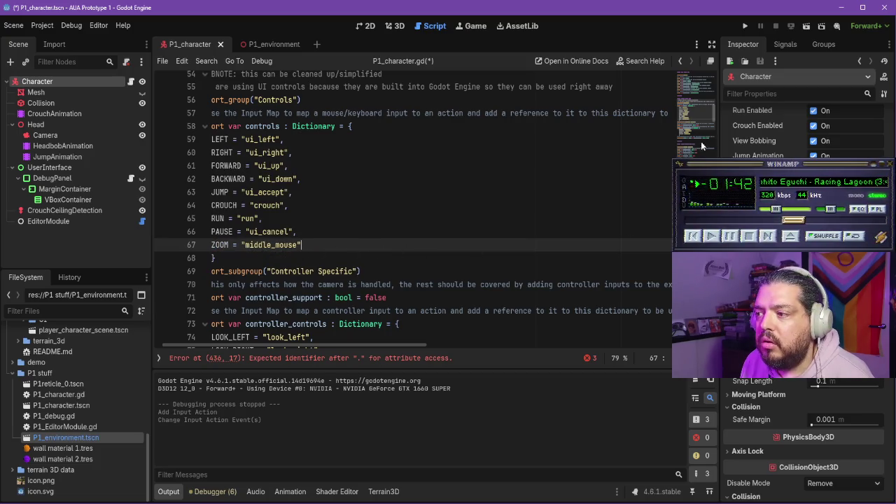
- Scroll back through the script and jump to the erroring line 436
{"action": "left_click_drag", "start_coordinate": [714, 115], "coordinate": [714, 231]}
{"action": "scroll", "coordinate": [413, 210], "scroll_direction": "down", "scroll_amount": 20}
{"action": "scroll", "coordinate": [413, 211], "scroll_direction": "up", "scroll_amount": 8}
{"action": "scroll", "coordinate": [413, 210], "scroll_direction": "up", "scroll_amount": 14}
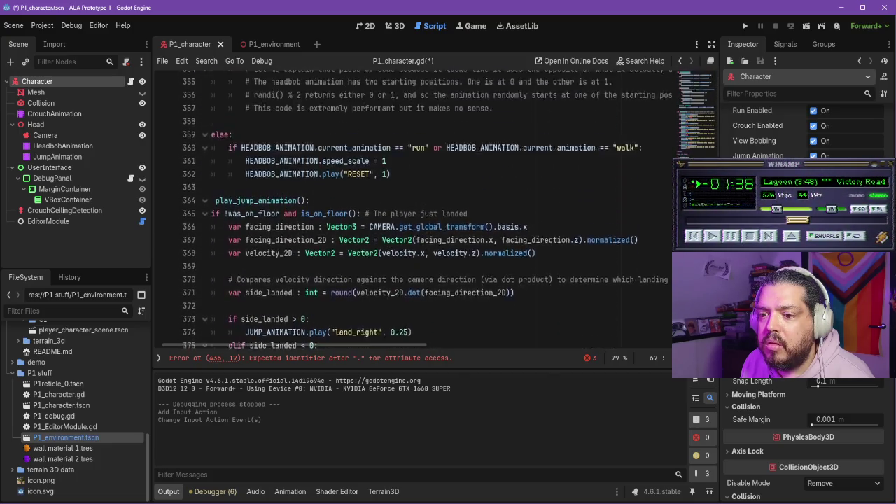
{"action": "left_click", "coordinate": [470, 360]}
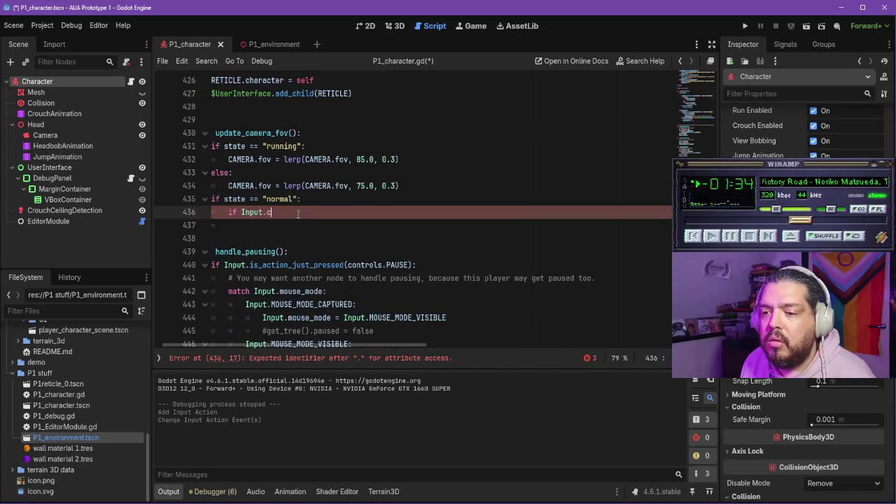
- Complete line 436 as Input.action_press(controls.ZOOM) and search the script for 'controls.'
{"action": "key", "text": "ctrl+space"}
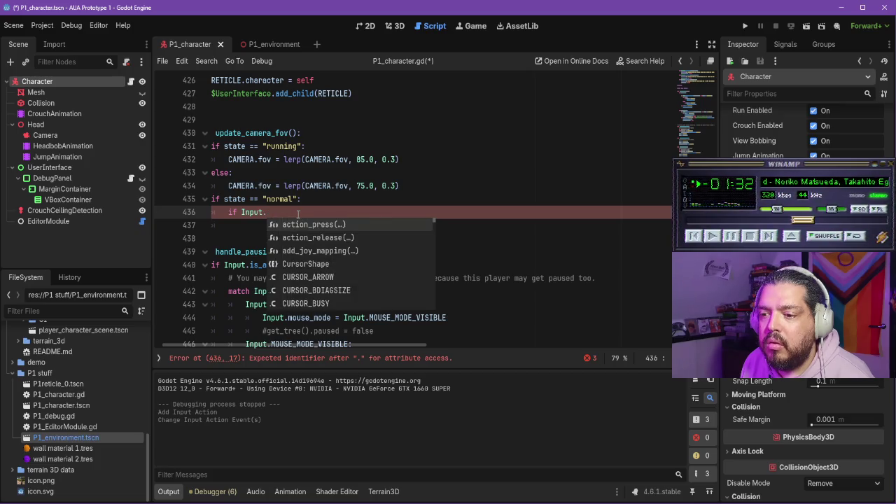
{"action": "key", "text": "Return"}
{"action": "type", "text": "controls."}
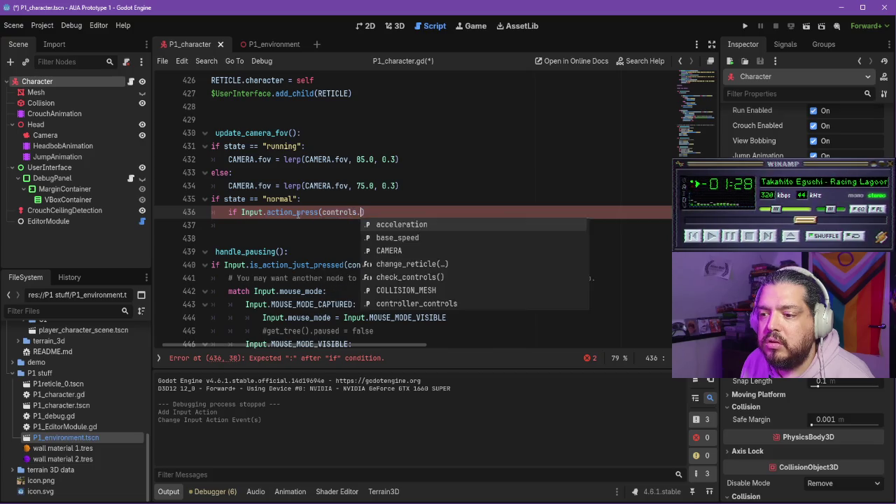
{"action": "type", "text": "ZOOM"}
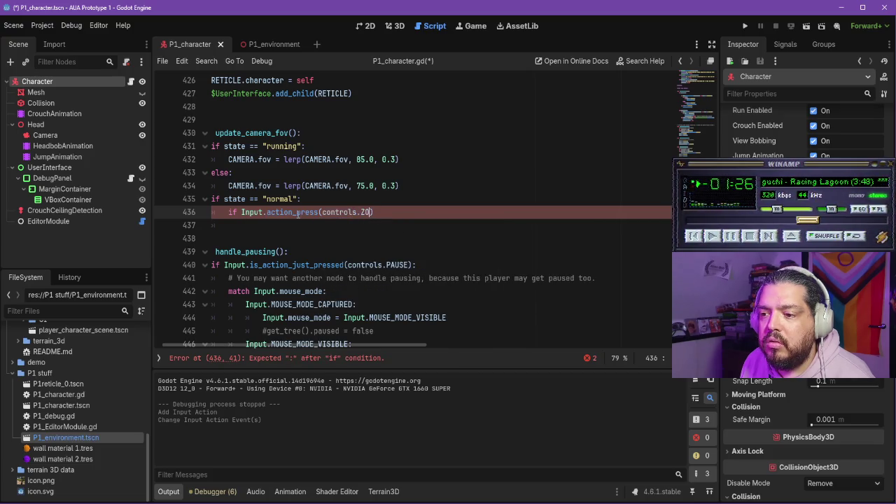
{"action": "type", "text": ")"}
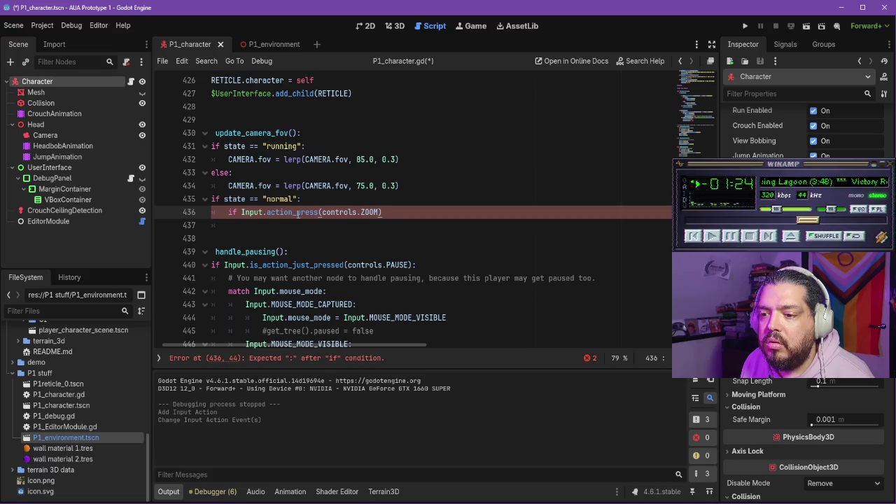
{"action": "key", "text": "ctrl+f"}
{"action": "type", "text": "controls."}
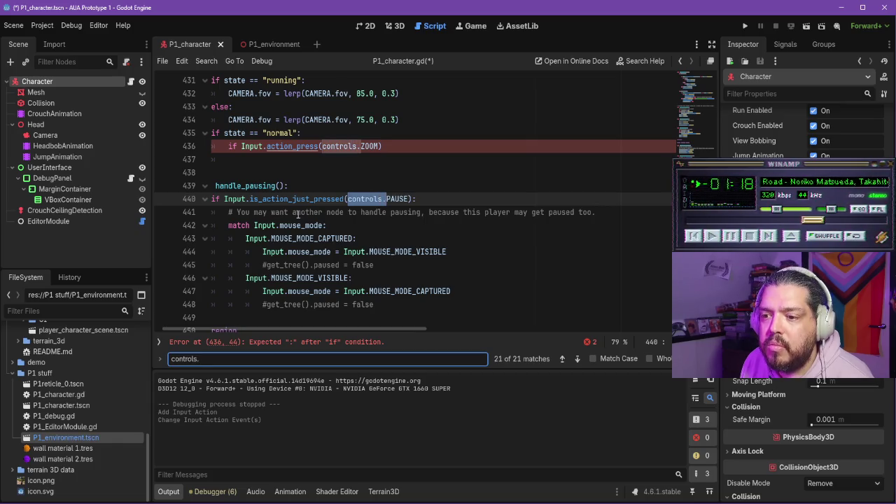
- Step through the 'controls.' matches and select the run condition on line 283
{"action": "left_click", "coordinate": [228, 359]}
{"action": "key", "text": "Return"}
{"action": "key", "text": "Return"}
{"action": "key", "text": "Return"}
{"action": "key", "text": "Return"}
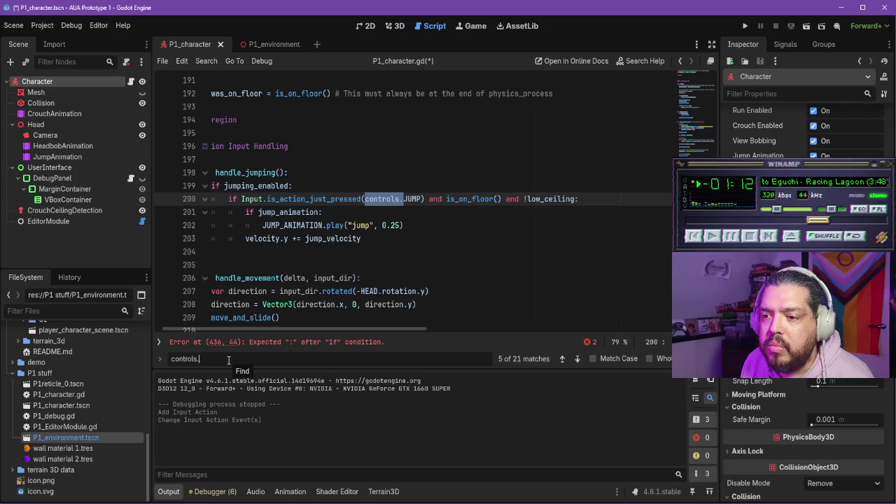
{"action": "key", "text": "Return"}
{"action": "key", "text": "Return"}
{"action": "key", "text": "Return"}
{"action": "key", "text": "Return"}
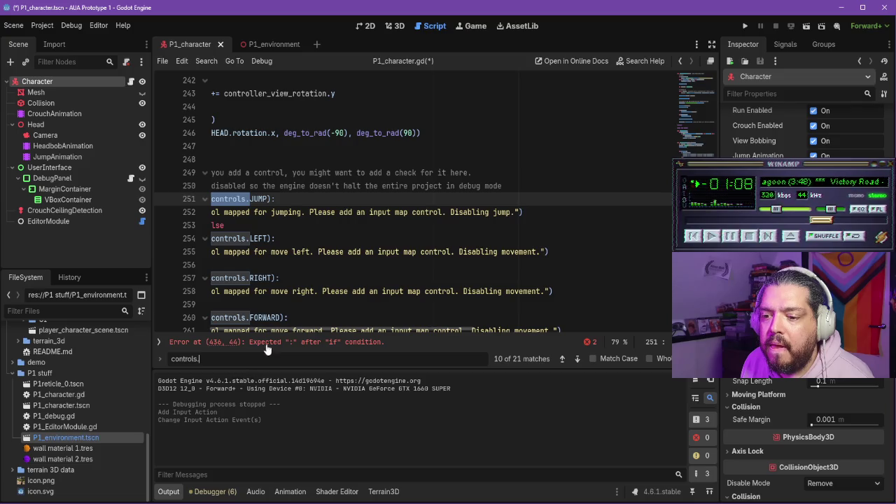
{"action": "left_click_drag", "start_coordinate": [303, 328], "coordinate": [241, 331]}
{"action": "left_click", "coordinate": [242, 360]}
{"action": "key", "text": "Return"}
{"action": "key", "text": "Return"}
{"action": "key", "text": "Return"}
{"action": "key", "text": "Return"}
{"action": "key", "text": "Return"}
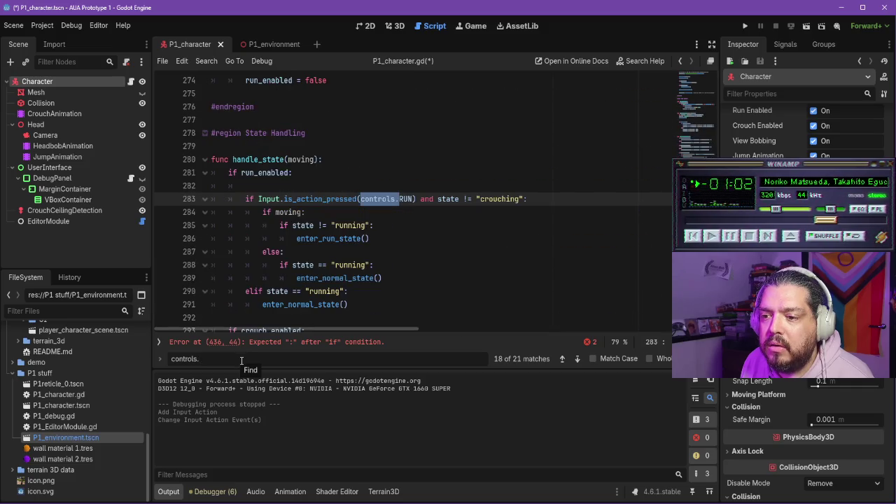
{"action": "left_click_drag", "start_coordinate": [416, 201], "coordinate": [293, 200]}
{"action": "mouse_move", "coordinate": [526, 201]}
{"action": "left_mouse_down"}
{"action": "mouse_move", "coordinate": [228, 200]}
{"action": "mouse_move", "coordinate": [253, 203]}
{"action": "left_mouse_up"}
{"action": "key", "text": "ctrl+c"}
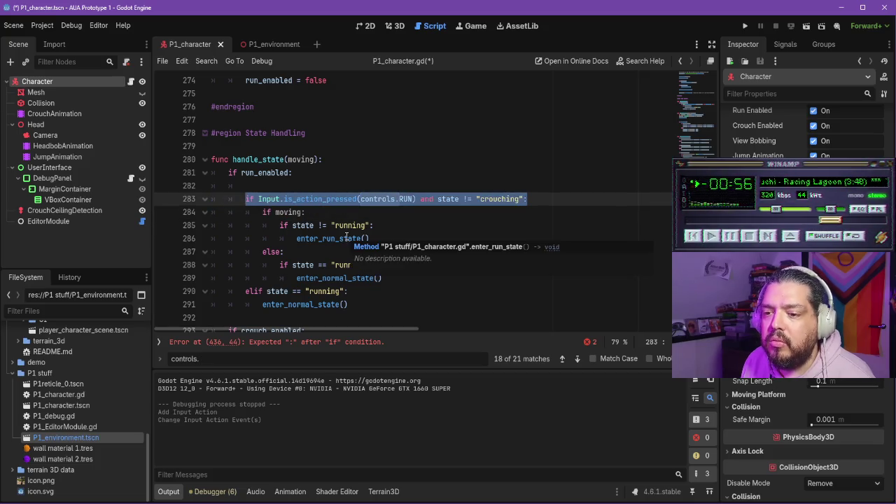
- Search for 'fov' and select the ZOOM check on lines 435–436
{"action": "key", "text": "ctrl+f"}
{"action": "type", "text": "fov"}
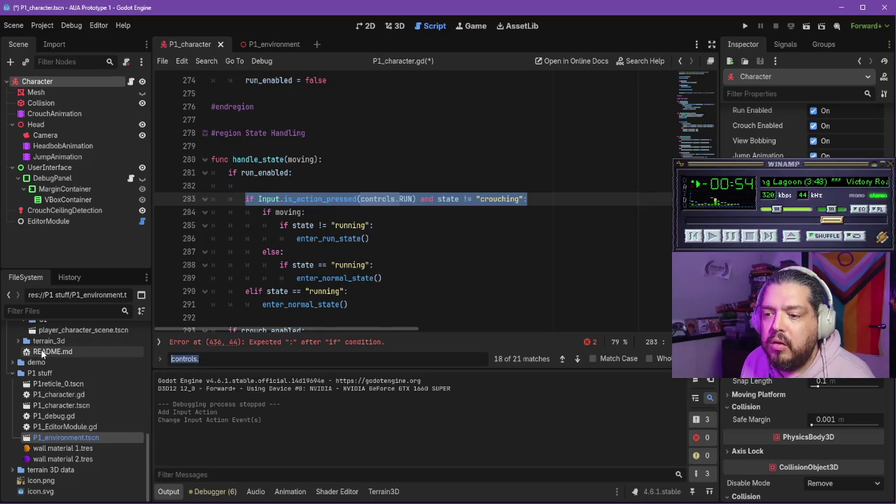
{"action": "mouse_move", "coordinate": [401, 278]}
{"action": "left_mouse_down"}
{"action": "mouse_move", "coordinate": [245, 278]}
{"action": "mouse_move", "coordinate": [225, 264]}
{"action": "left_mouse_up"}
- Replace the ZOOM check with the RUN condition and CAMERA.fov = lerp(CAMERA.fov, 65, 0.3), save, and run
{"action": "key", "text": "ctrl+v"}
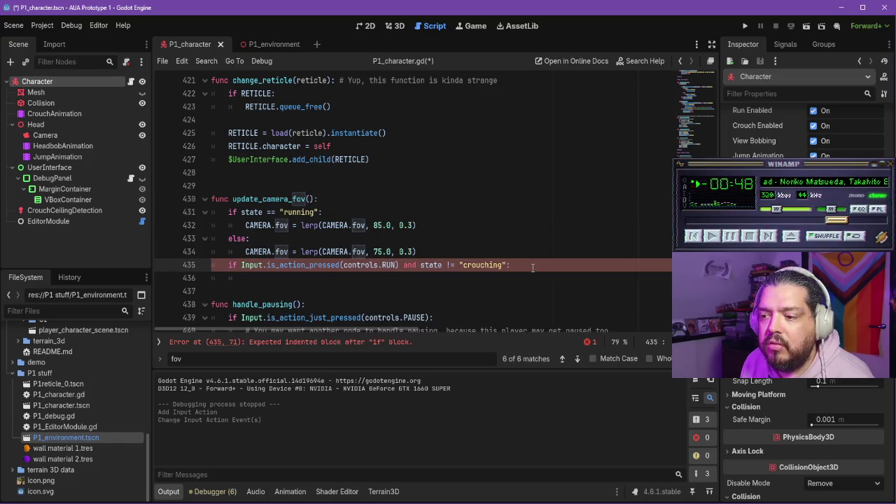
{"action": "key", "text": "Return"}
{"action": "type", "text": "CA"}
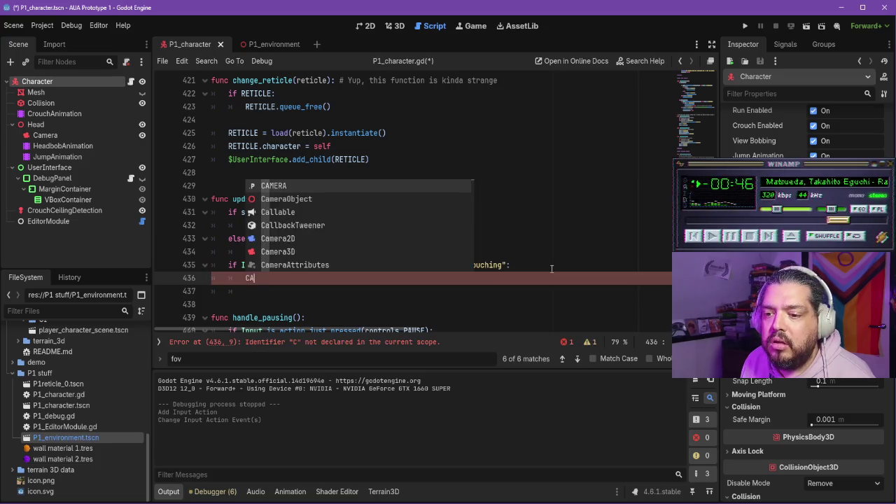
{"action": "type", "text": "MERA.fov"}
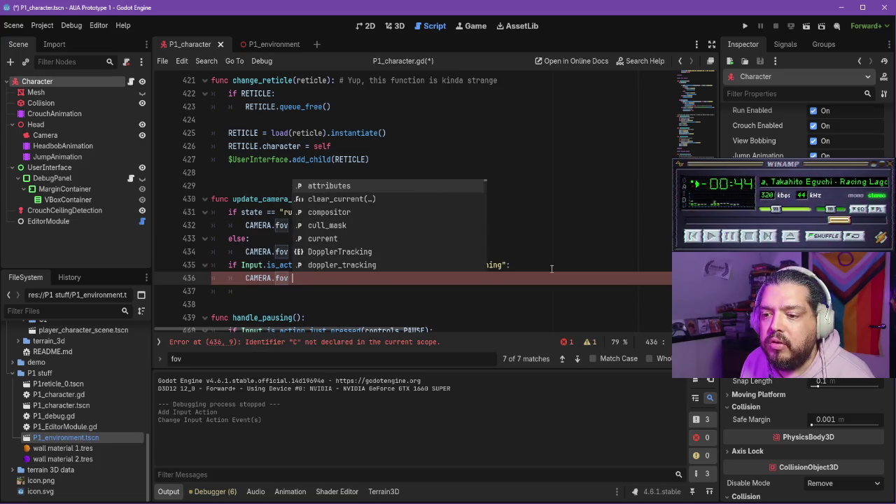
{"action": "type", "text": " ="}
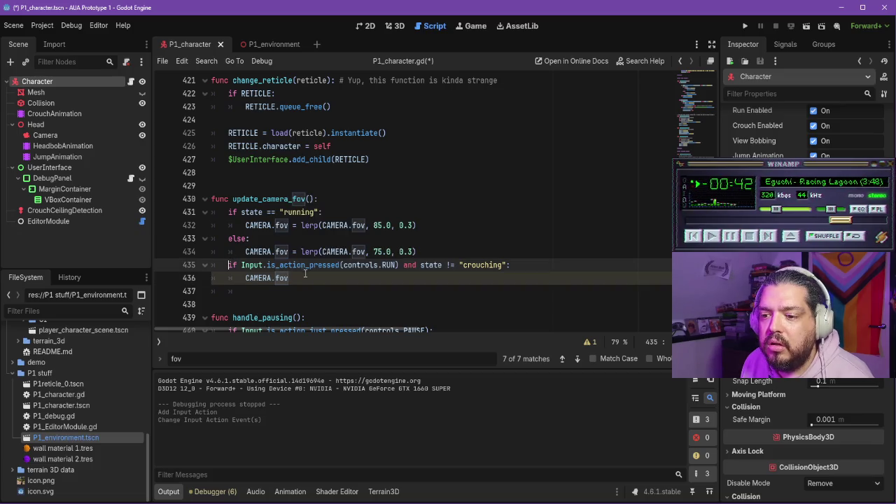
{"action": "type", "text": " lerp("}
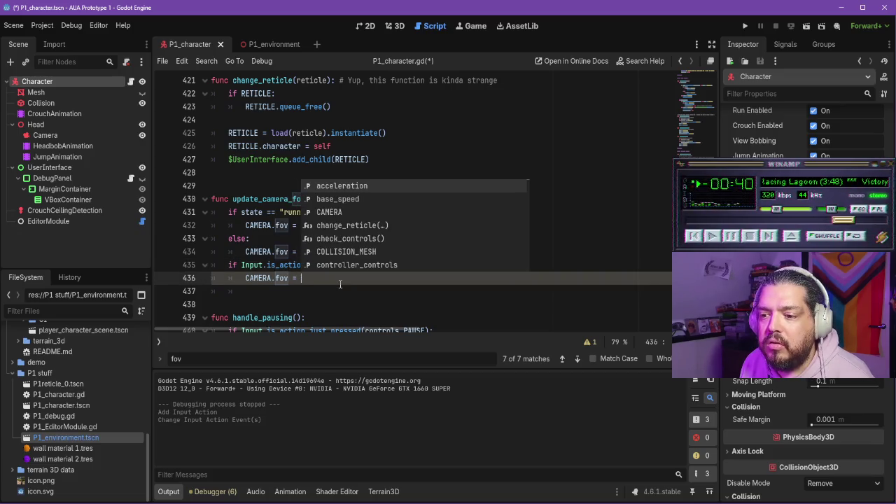
{"action": "key", "text": "Escape"}
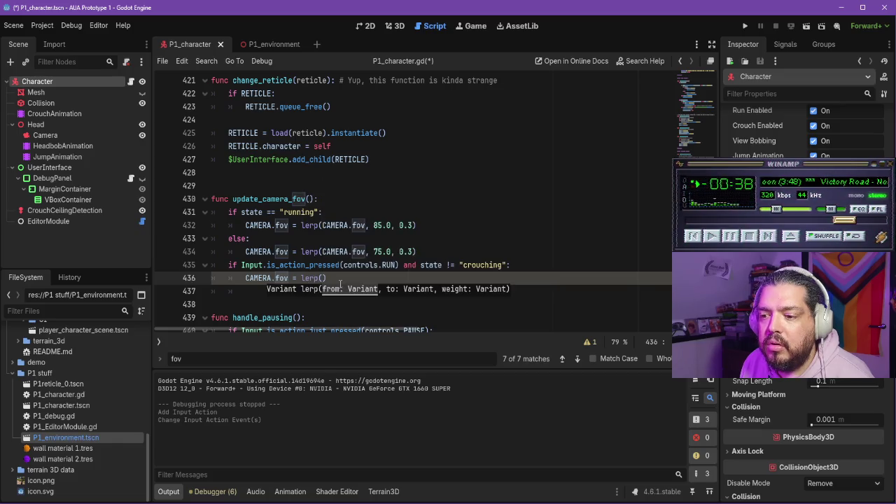
{"action": "type", "text": "CAMERA.fov"}
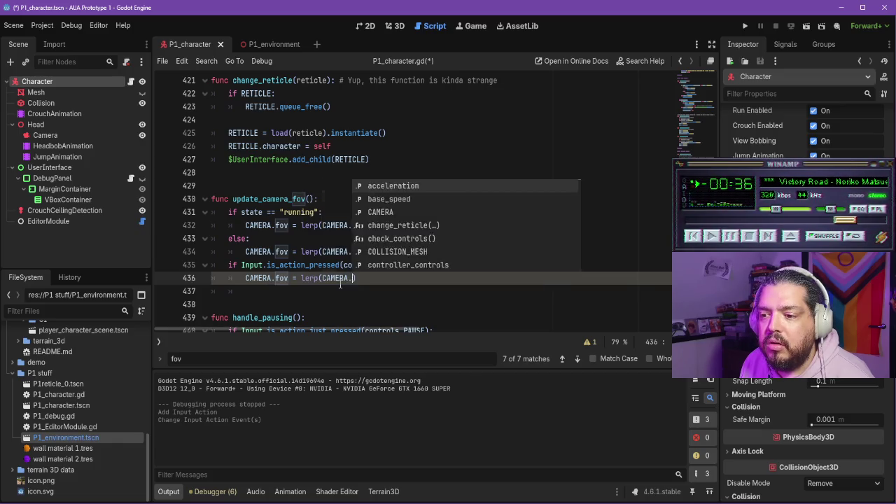
{"action": "left_click", "coordinate": [392, 284]}
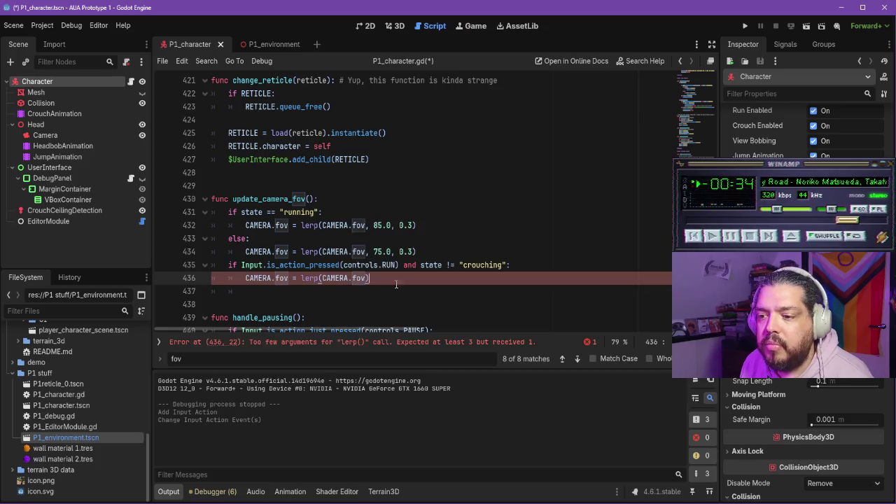
{"action": "type", "text": ", "}
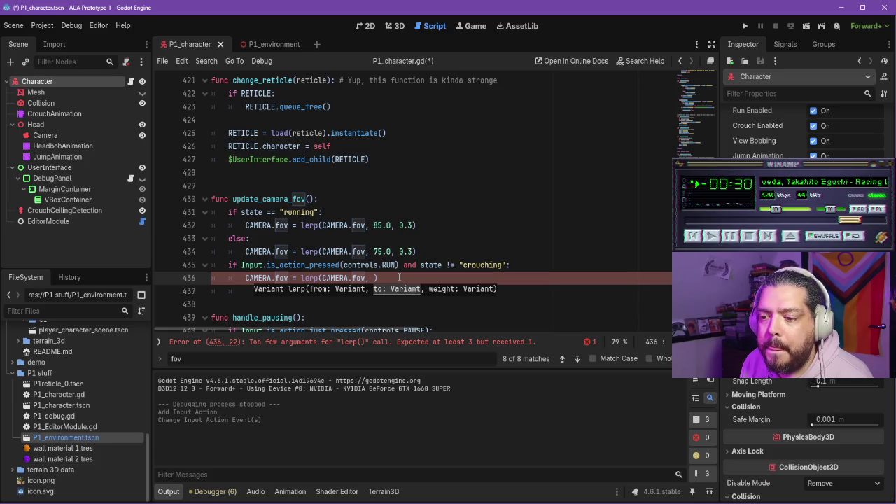
{"action": "type", "text": "65"}
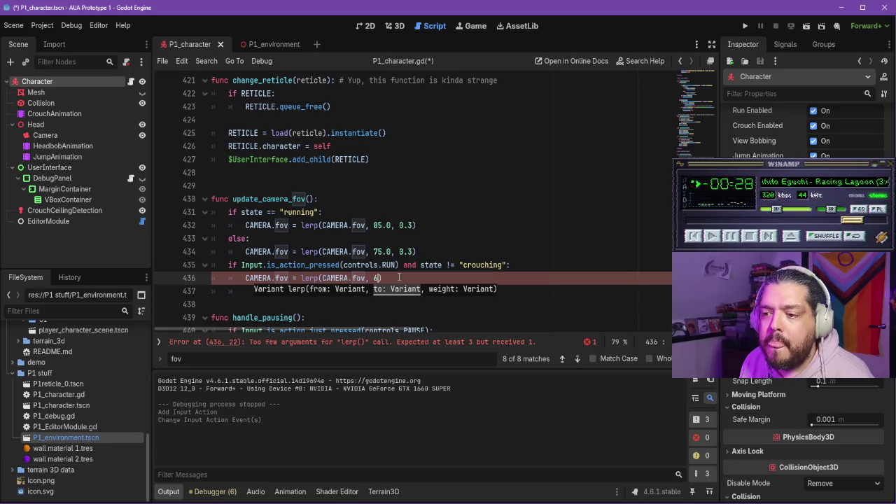
{"action": "type", "text": ", 0.3"}
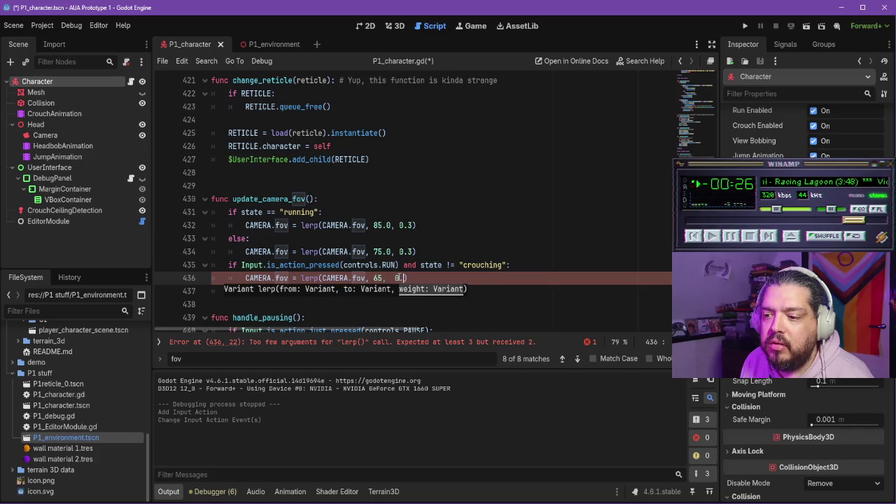
{"action": "key", "text": "ctrl+s"}
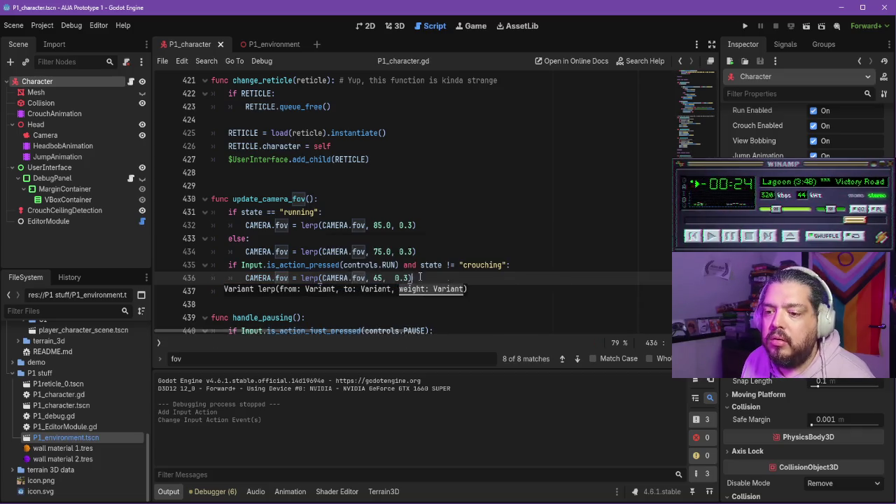
{"action": "left_click", "coordinate": [747, 27]}
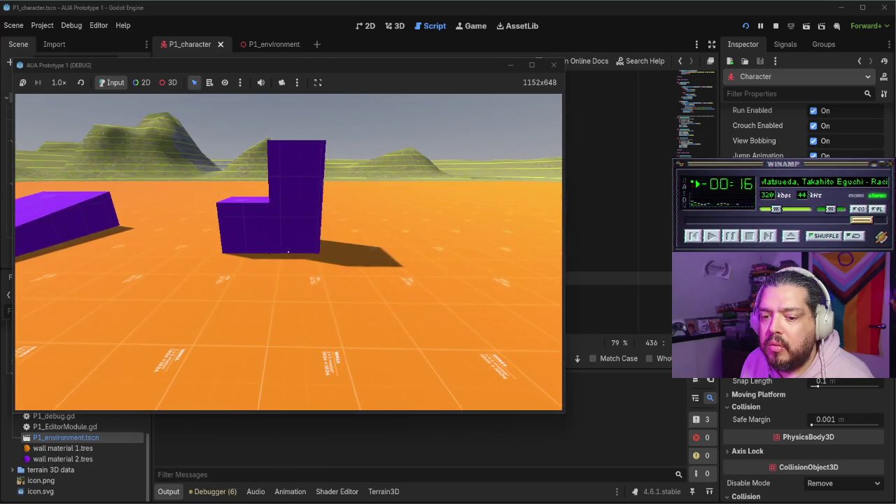
- Stop the game and change RUN to ZOOM in line 435's condition
{"action": "key", "text": "Escape"}
{"action": "left_click", "coordinate": [554, 65]}
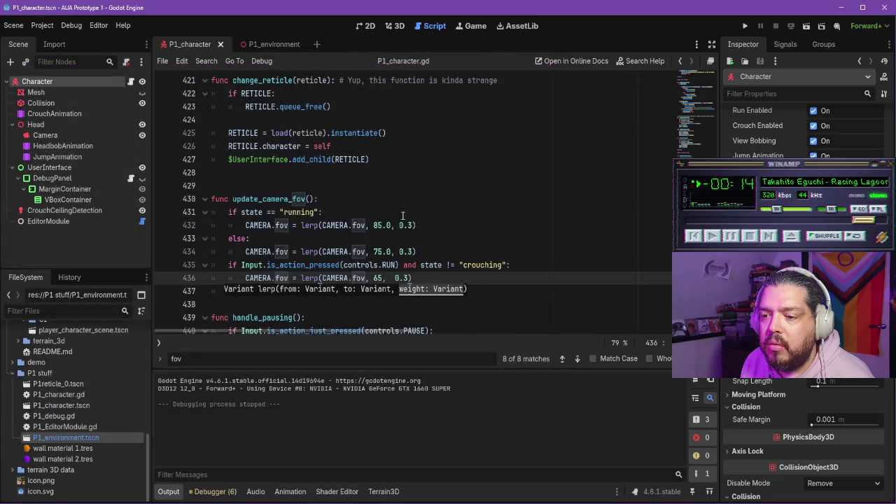
{"action": "double_click", "coordinate": [393, 264]}
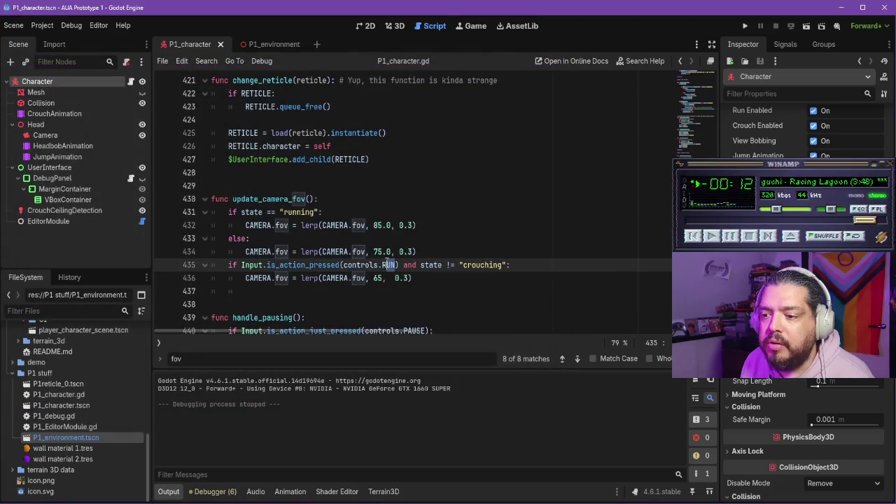
{"action": "key", "text": "BackSpace"}
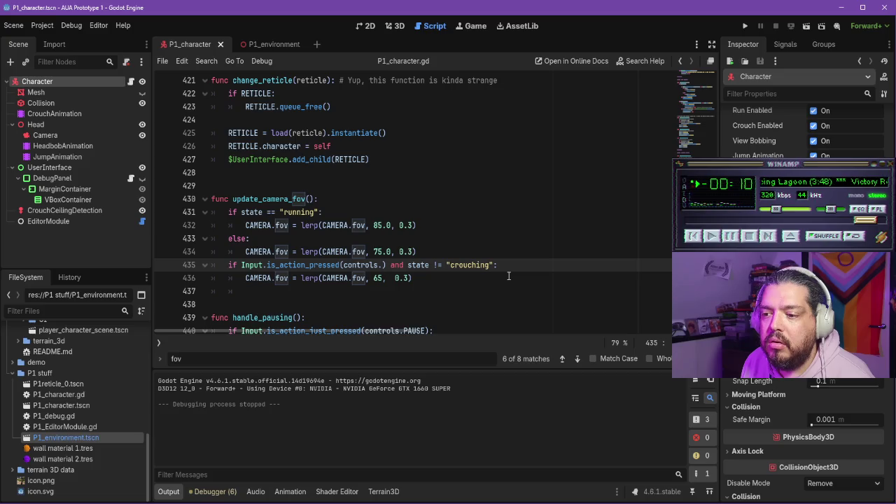
{"action": "type", "text": "ZOOM"}
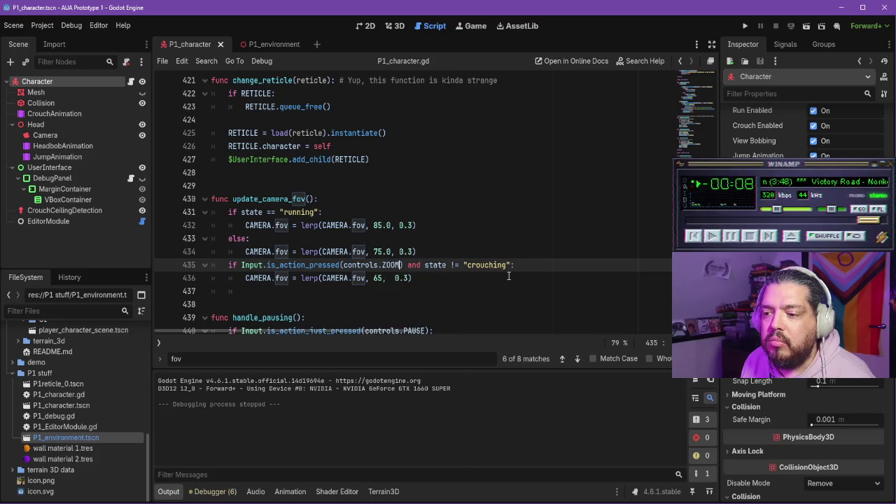
- Run the game, fix the lerp target from 65 to 65.0, rerun, then stop it
{"action": "left_click", "coordinate": [746, 26]}
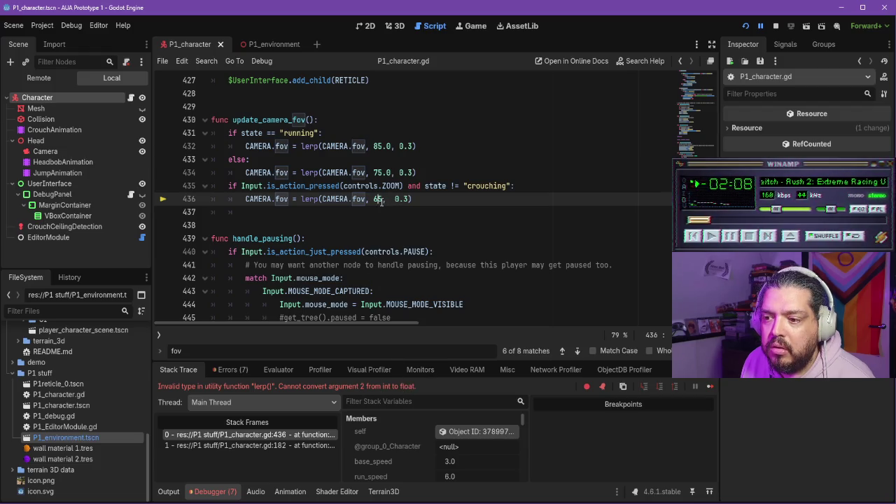
{"action": "type", "text": ".0"}
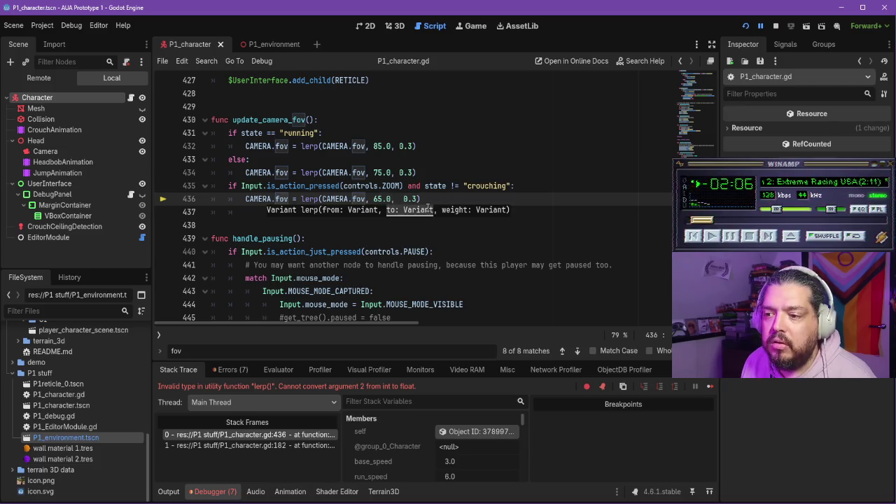
{"action": "key", "text": "Escape"}
{"action": "left_click", "coordinate": [746, 26]}
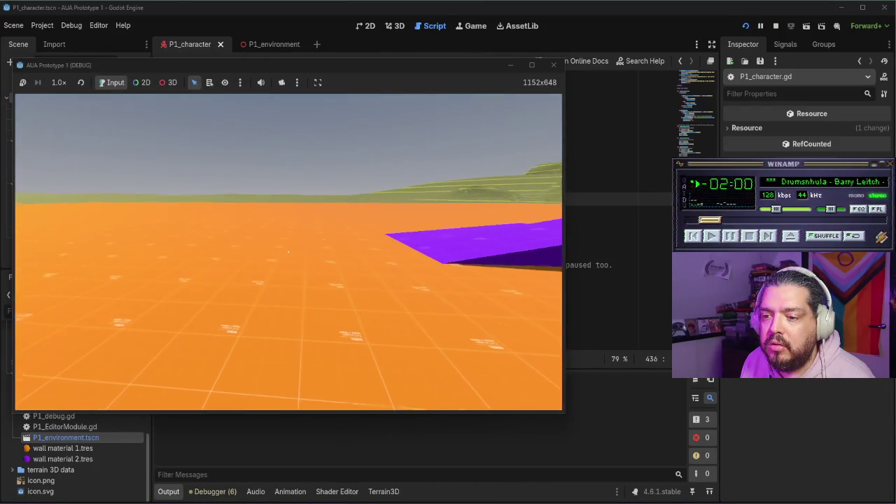
{"action": "key", "text": "w"}
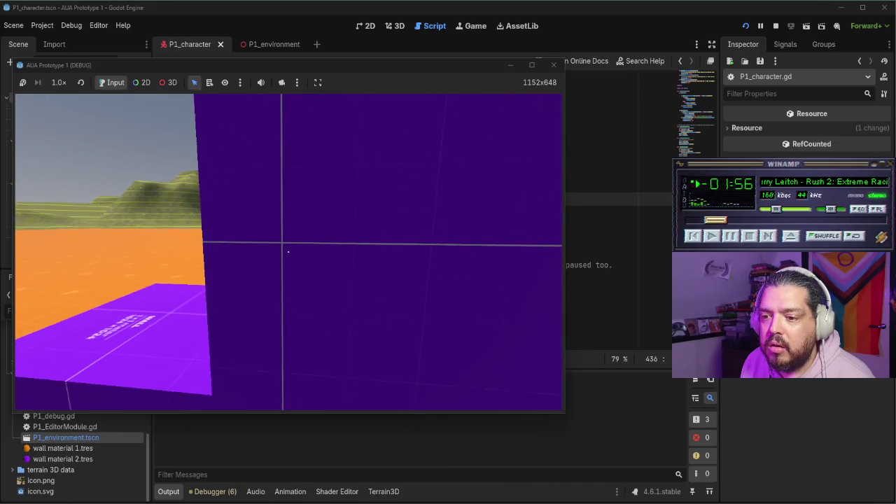
{"action": "key", "text": "Escape"}
{"action": "left_click", "coordinate": [554, 66]}
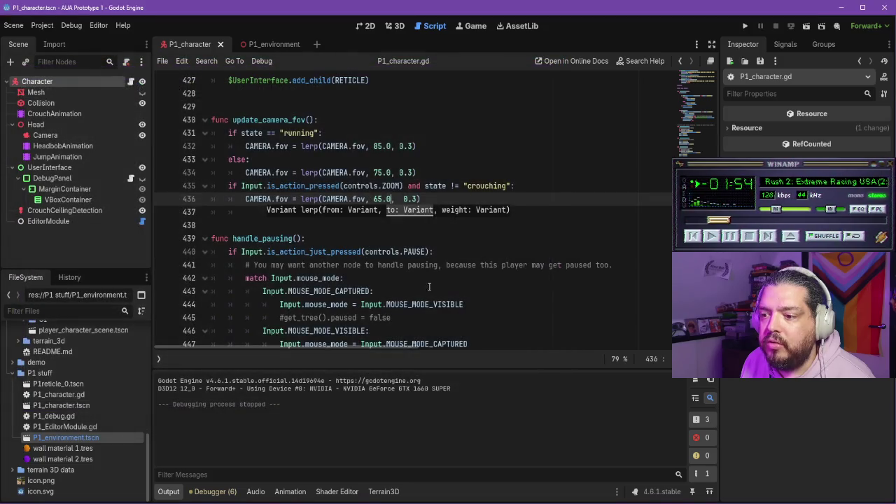
- Change the zoom FOV target on line 436 from 65.0 to 45.0
{"action": "key", "text": "Left"}
{"action": "key", "text": "Left"}
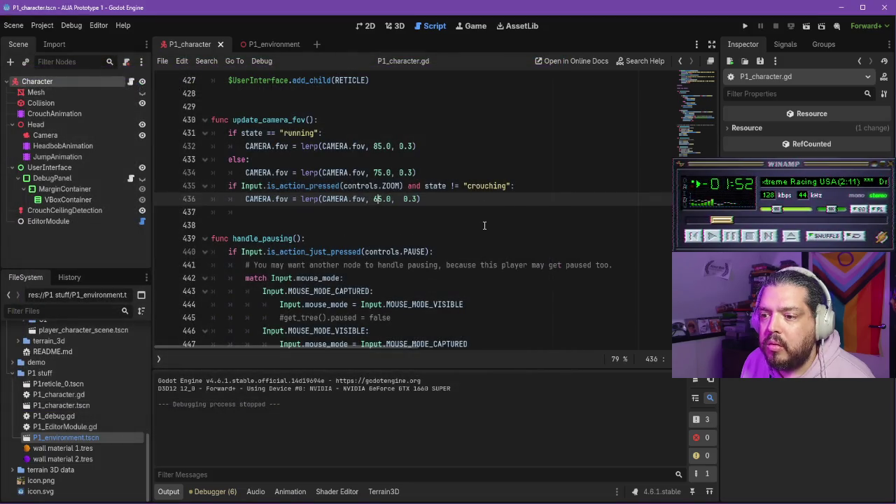
{"action": "key", "text": "BackSpace"}
{"action": "type", "text": "4"}
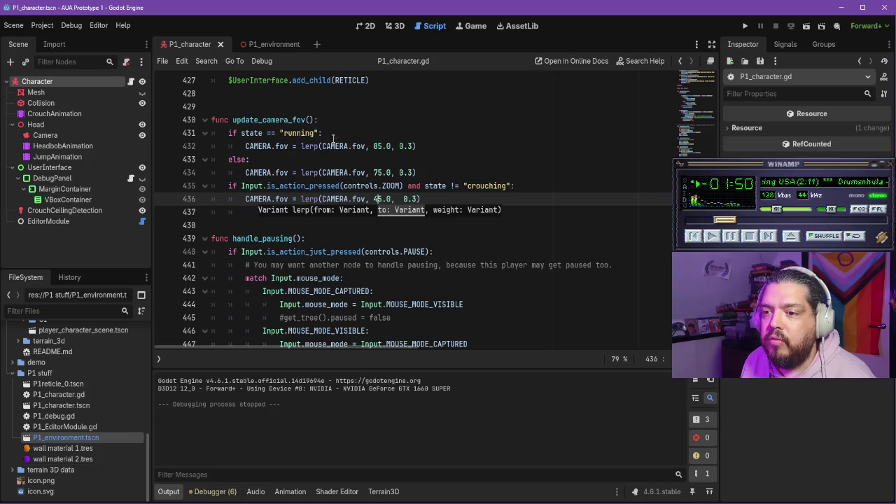
- Add a ## BOBNOTE comment about exposing FOV values above update_camera_fov and run the game
{"action": "left_click", "coordinate": [331, 120]}
{"action": "left_click", "coordinate": [286, 112]}
{"action": "type", "text": "## BOBNOTE probably expose the FOV"}
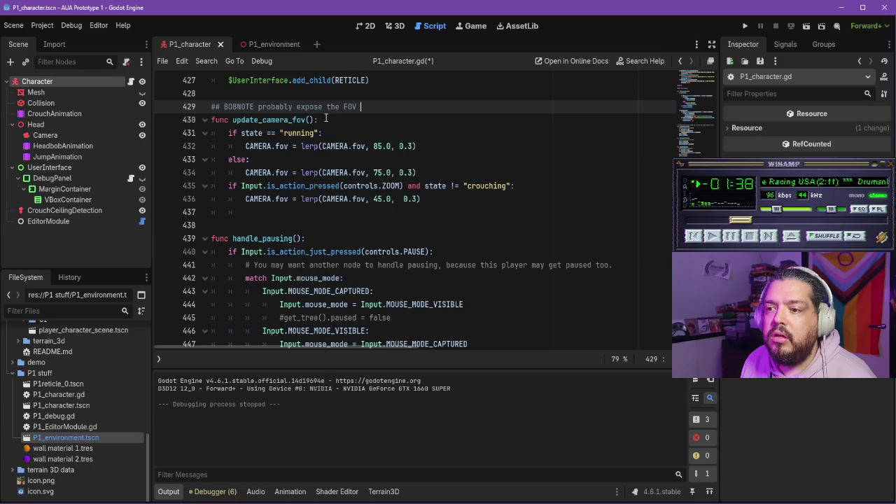
{"action": "type", "text": "values so I can play"}
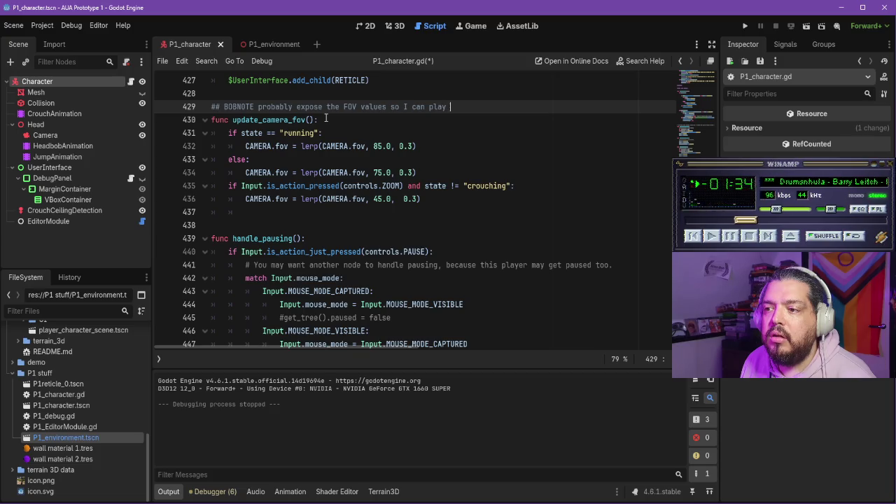
{"action": "key", "text": "ctrl+BackSpace"}
{"action": "key", "text": "ctrl+BackSpace"}
{"action": "key", "text": "ctrl+BackSpace"}
{"action": "type", "text": "se"}
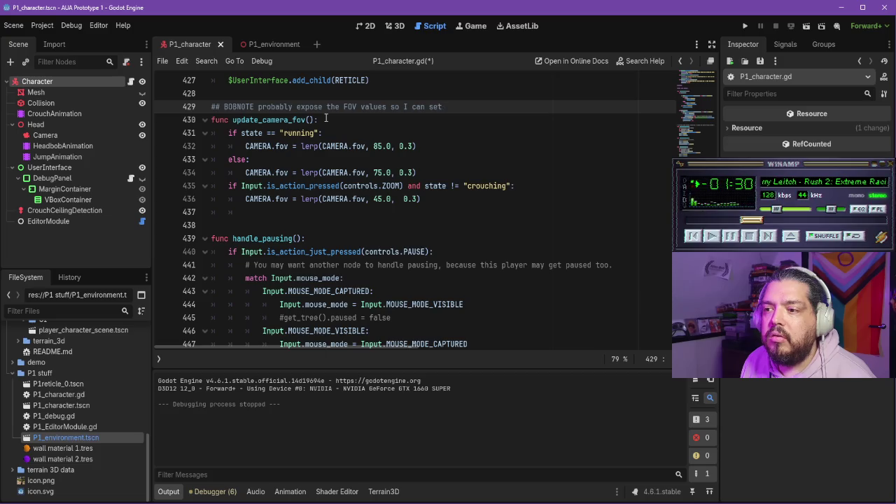
{"action": "type", "text": "them elsewhere"}
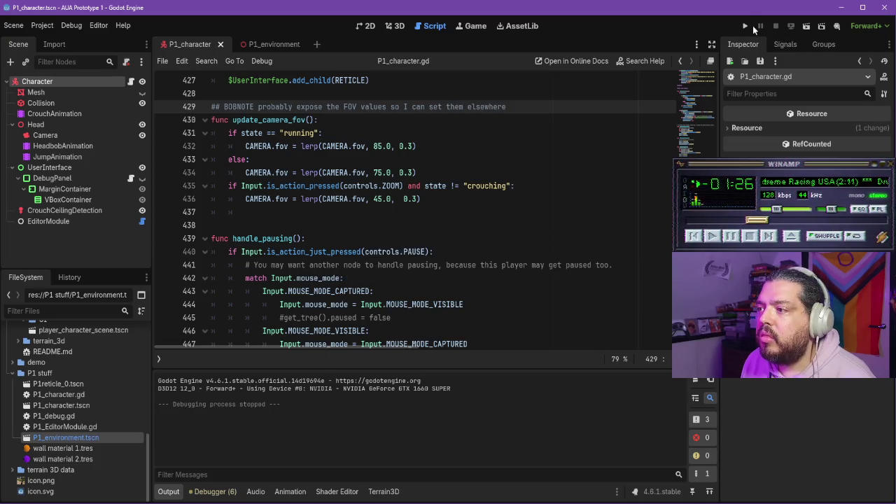
{"action": "left_click", "coordinate": [748, 26]}
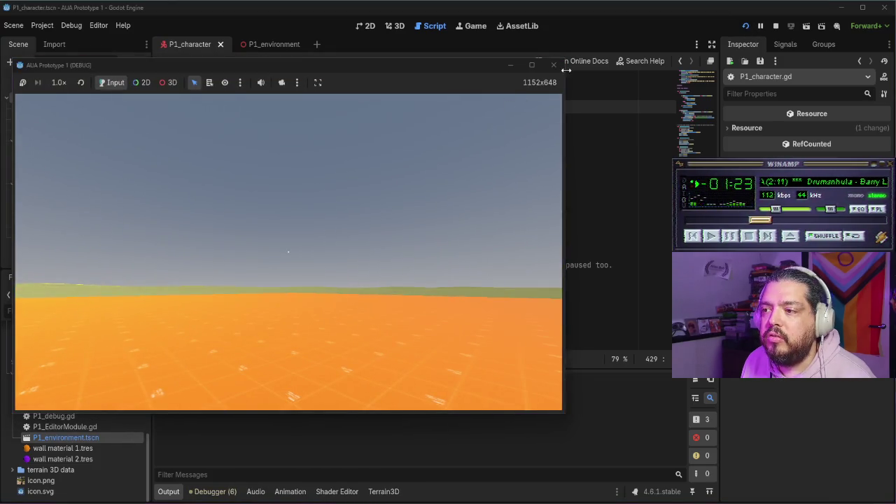
- Stop the game, change line 435's condition to state == "normal", and save
{"action": "left_click", "coordinate": [553, 65]}
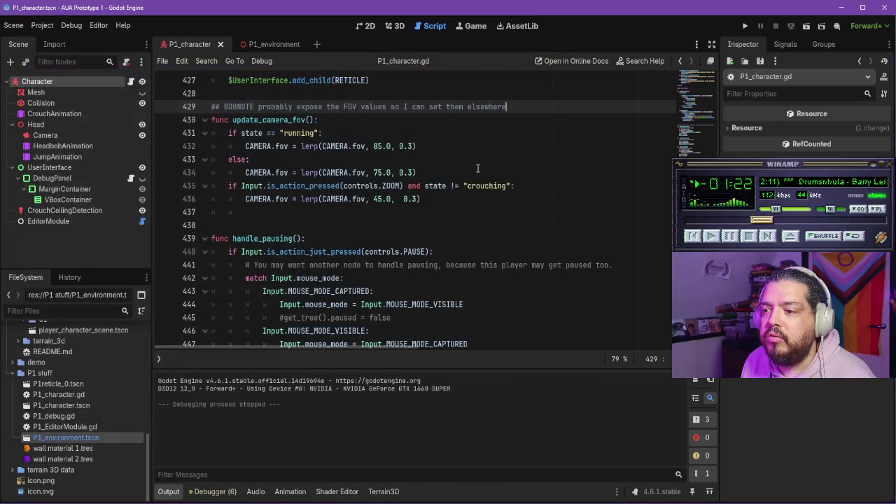
{"action": "left_click", "coordinate": [456, 184]}
{"action": "key", "text": "BackSpace"}
{"action": "type", "text": "="}
{"action": "key", "text": "Right"}
{"action": "key", "text": "Right"}
{"action": "key", "text": "Right"}
{"action": "key", "text": "ctrl+shift+Left"}
{"action": "type", "text": "n"}
{"action": "key", "text": "ctrl+s"}
- Test-play the game, walking up to the purple WALL, then close it
{"action": "left_click", "coordinate": [746, 26]}
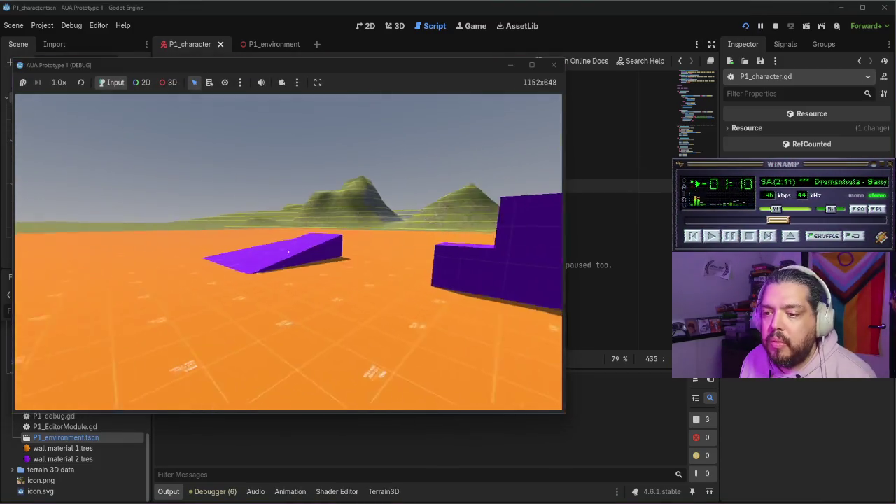
{"action": "key", "text": "w"}
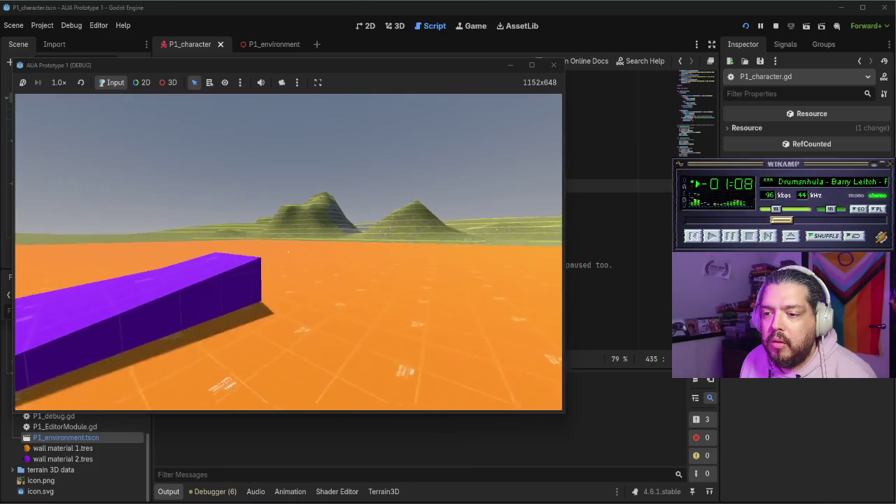
{"action": "mouse_move", "coordinate": [287, 251]}
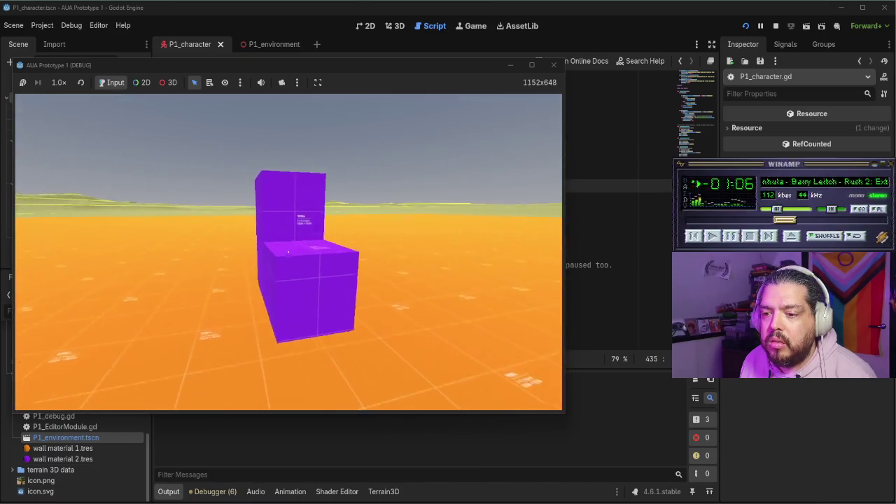
{"action": "key", "text": "w"}
{"action": "key", "text": "w"}
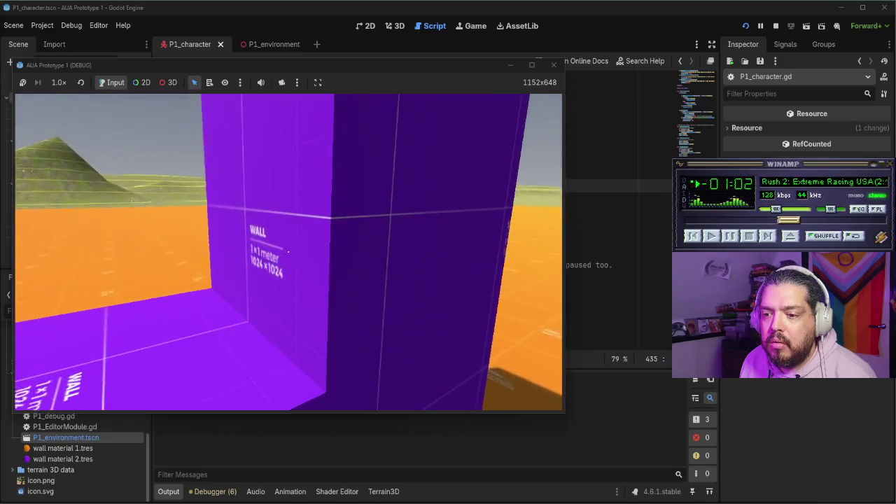
{"action": "key", "text": "Escape"}
{"action": "left_click", "coordinate": [553, 64]}
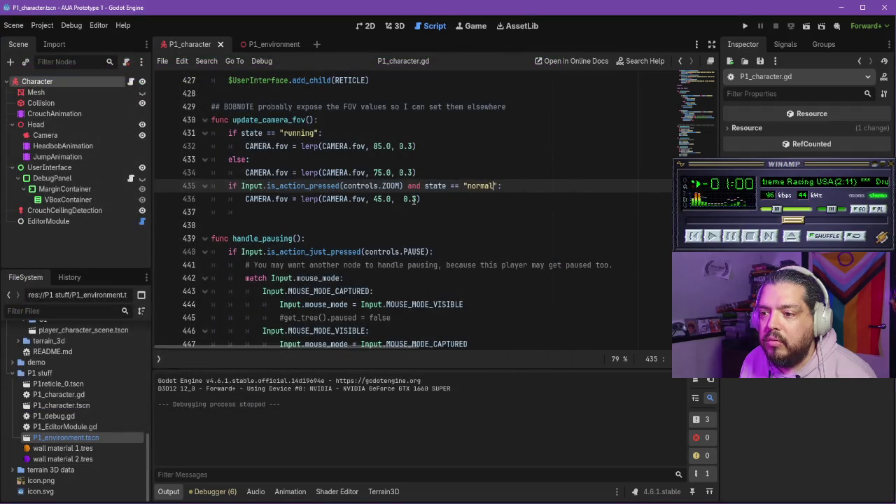
- Change line 436's lerp to target 35.0 with weight 0.4, save, and run the game
{"action": "left_click", "coordinate": [439, 205]}
{"action": "key", "text": "Left"}
{"action": "key", "text": "Left"}
{"action": "key", "text": "Left"}
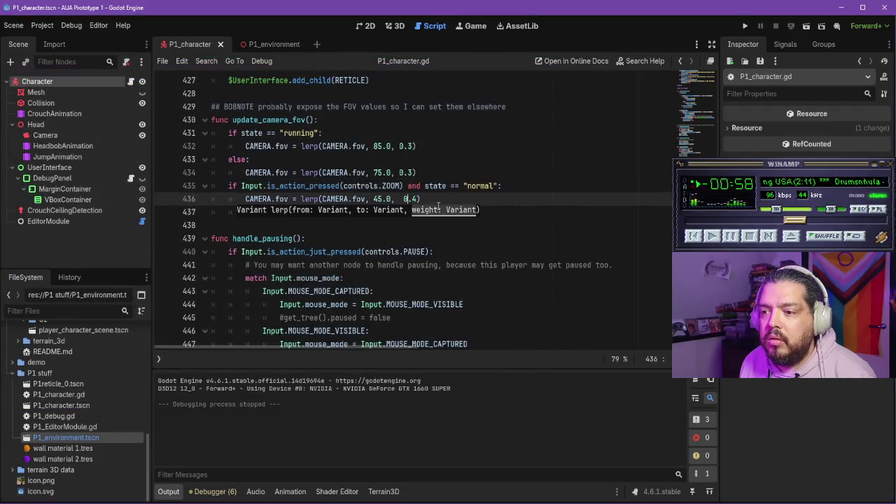
{"action": "key", "text": "Left"}
{"action": "key", "text": "Left"}
{"action": "key", "text": "Left"}
{"action": "key", "text": "BackSpace"}
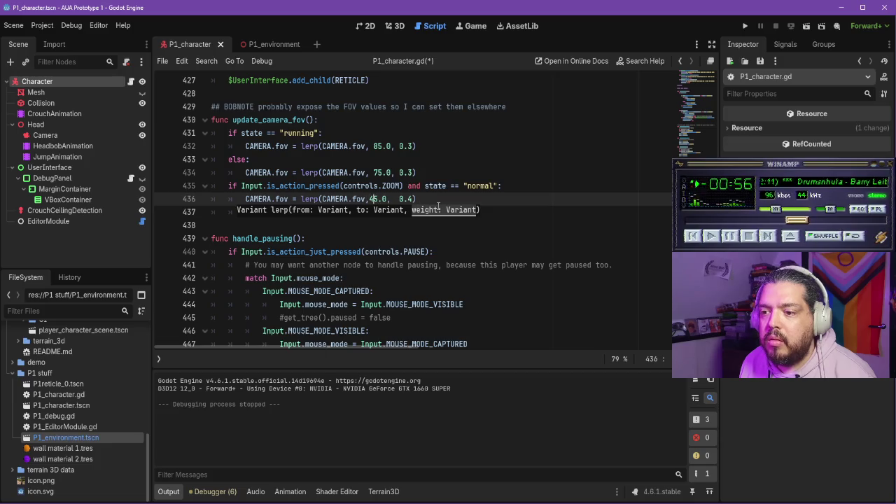
{"action": "type", "text": "3"}
{"action": "key", "text": "ctrl+s"}
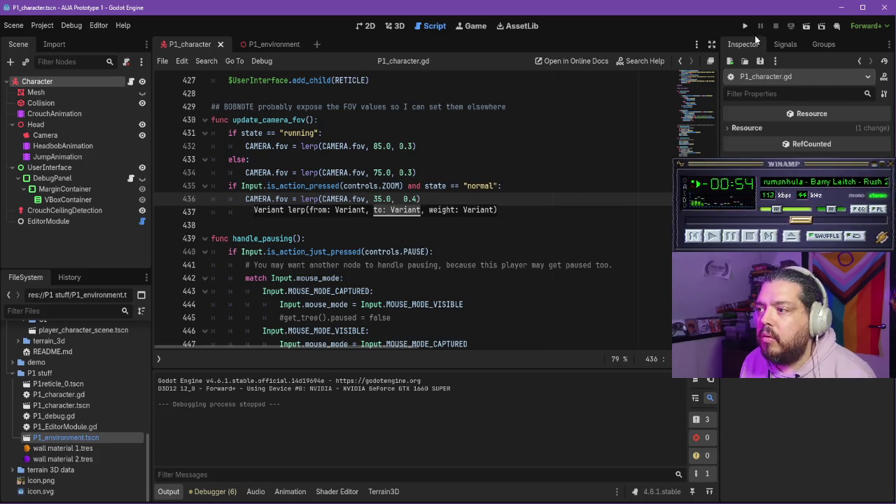
{"action": "left_click", "coordinate": [745, 26]}
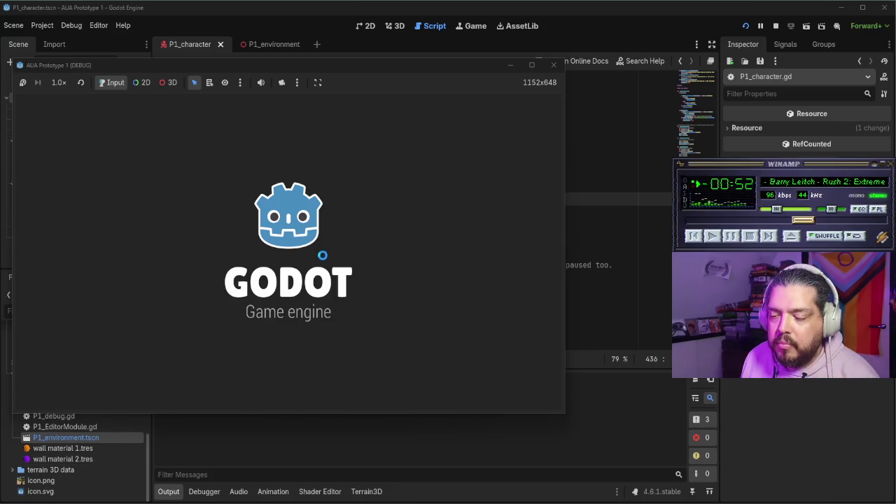
- Walk around and circle the purple WALL to test the 35.0 zoom, then stop the game
{"action": "key", "text": "w"}
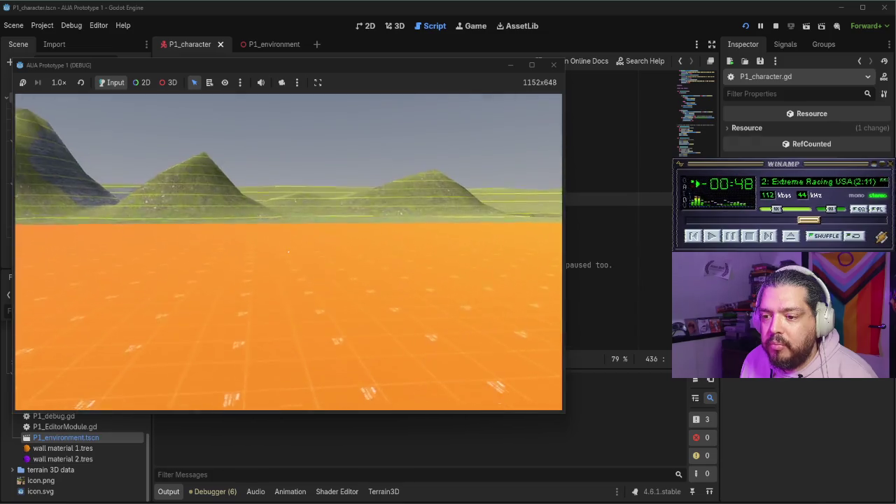
{"action": "key", "text": "w"}
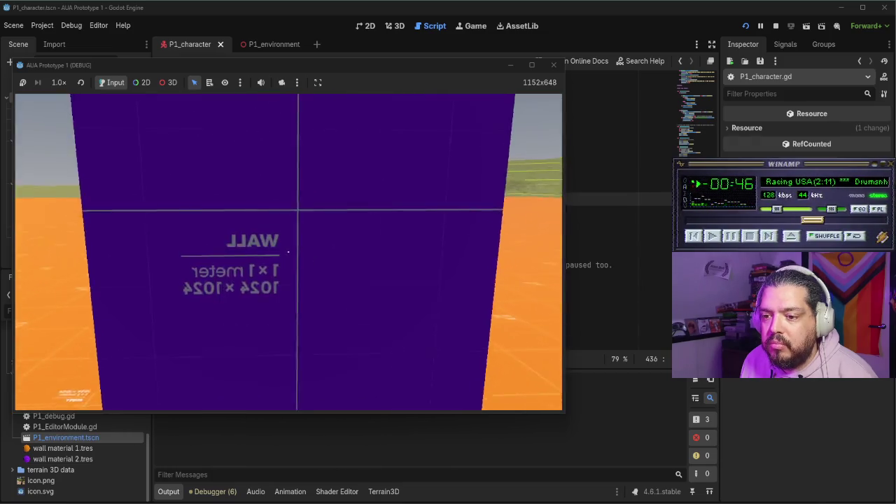
{"action": "key", "text": "s"}
{"action": "key", "text": "w"}
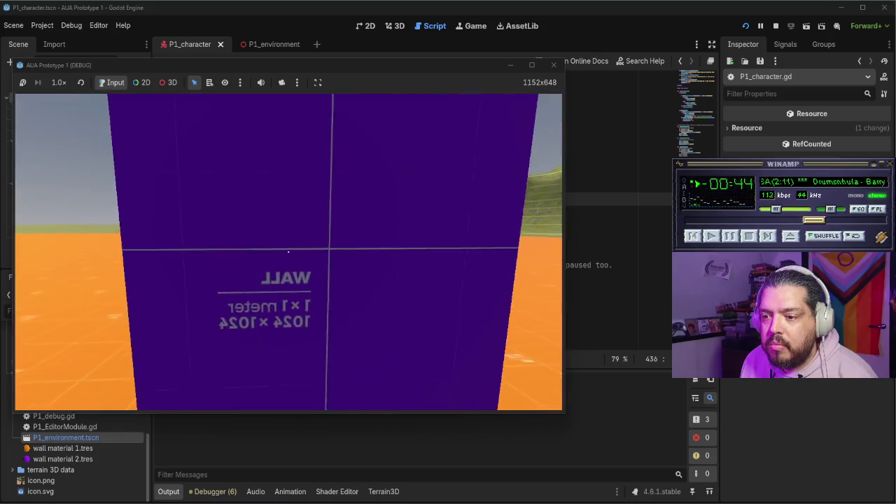
{"action": "key", "text": "s"}
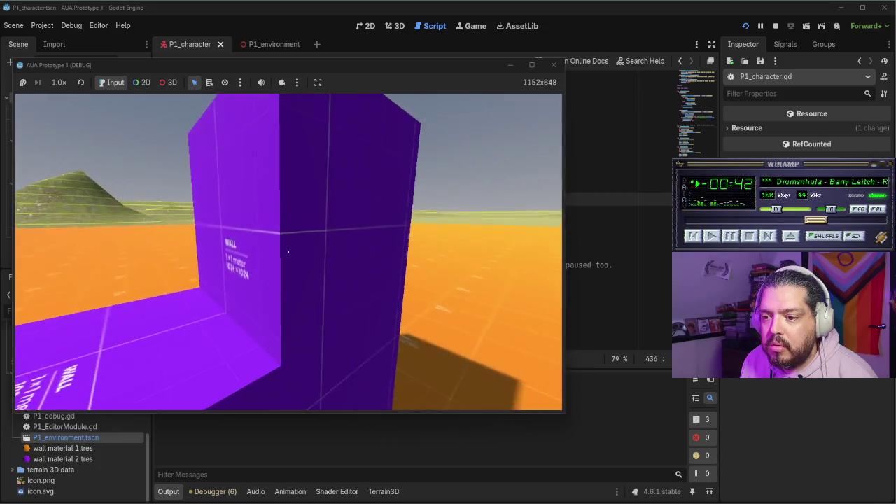
{"action": "key", "text": "s"}
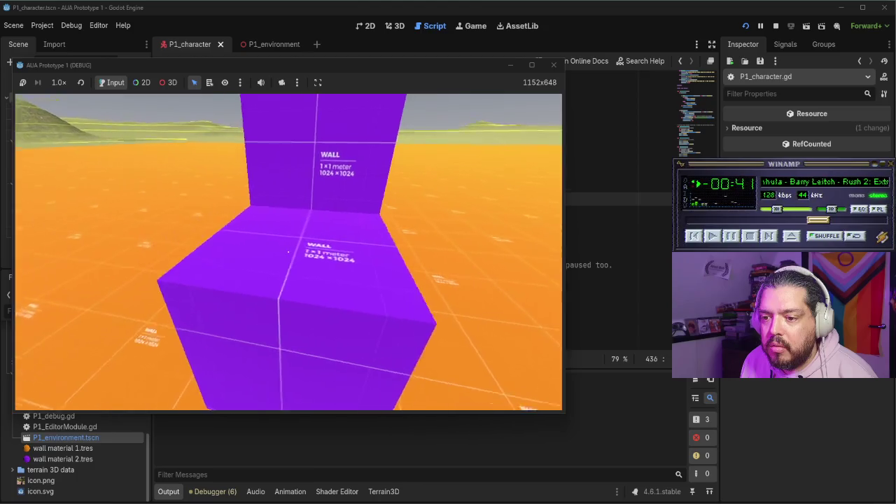
{"action": "key", "text": "w"}
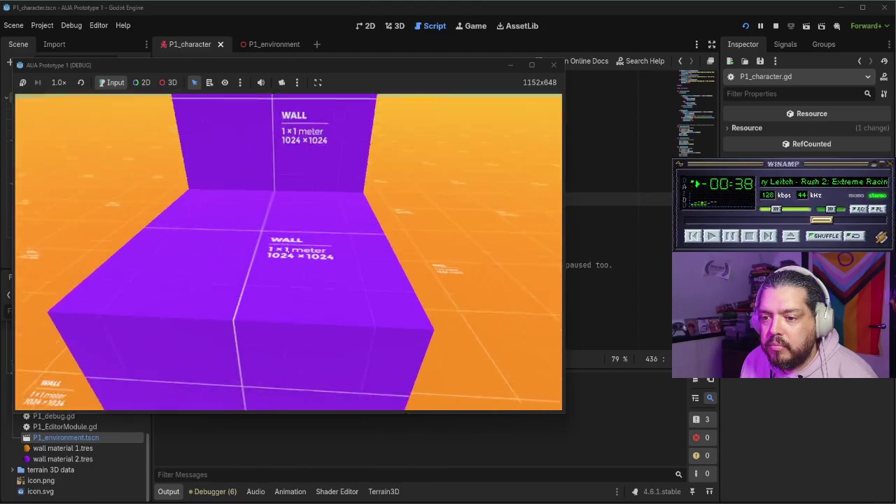
{"action": "key", "text": "s"}
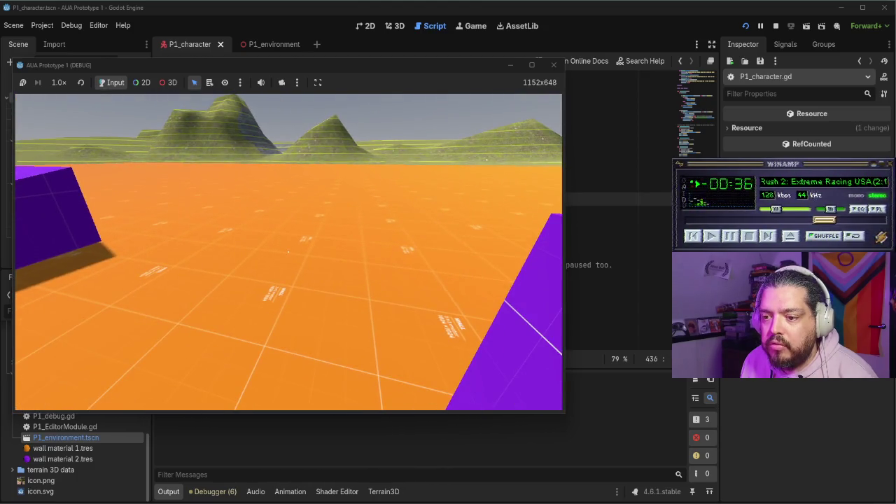
{"action": "key", "text": "w"}
{"action": "key", "text": "s"}
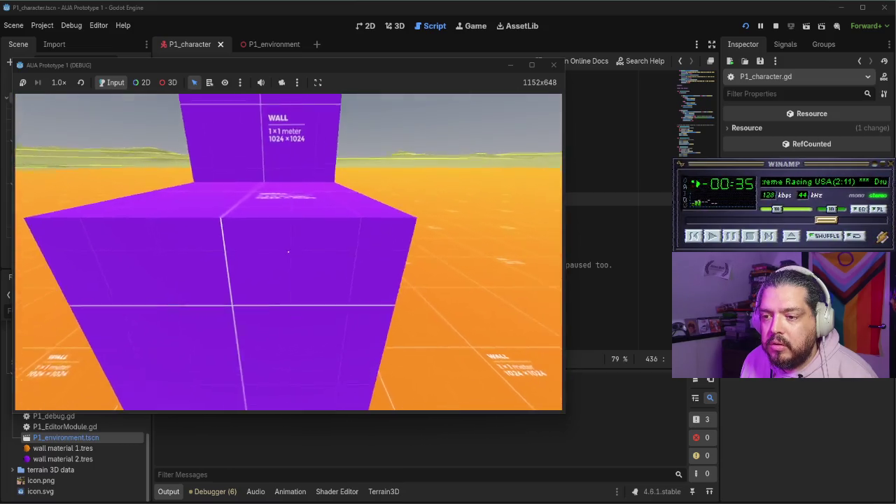
{"action": "key", "text": "d"}
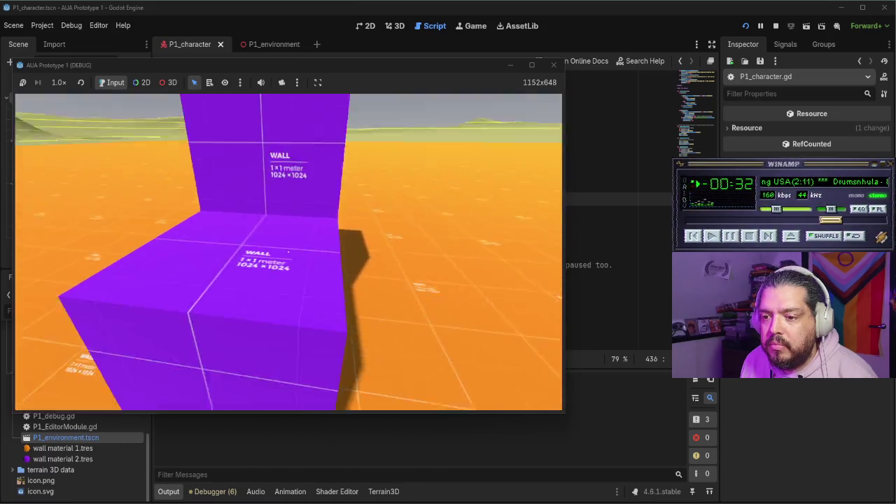
{"action": "left_click", "coordinate": [554, 64]}
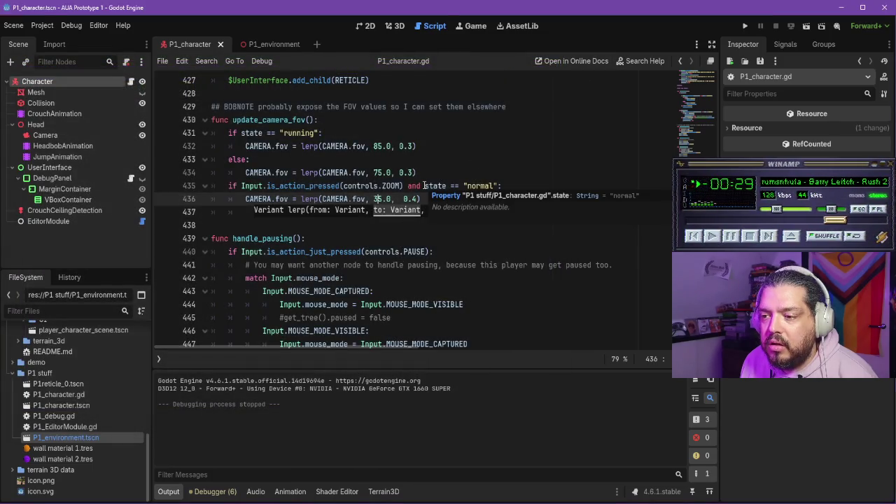
- Change line 435's zoom check from == "normal" to != "running" with a trailing 'and'
{"action": "left_click", "coordinate": [466, 185]}
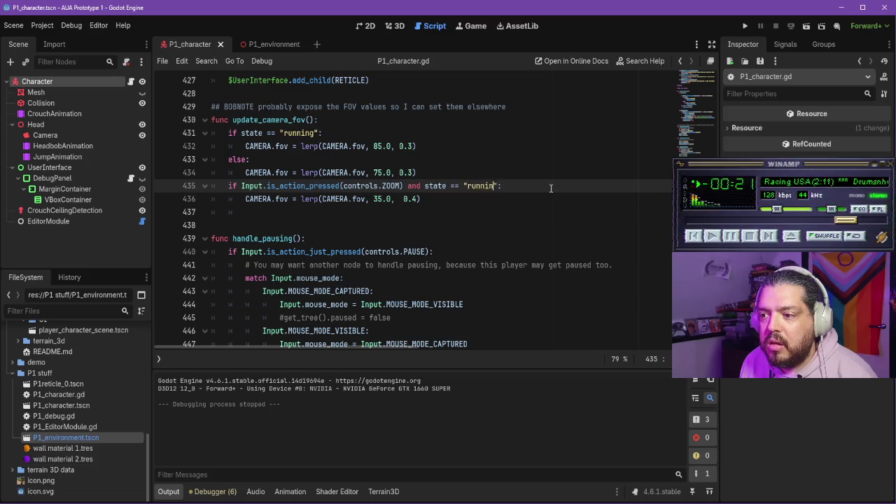
{"action": "type", "text": "!"}
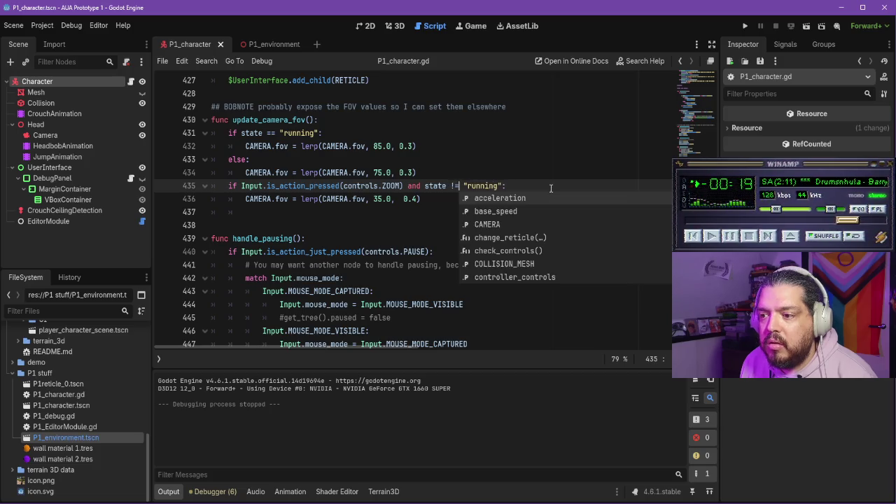
{"action": "key", "text": "End"}
- Search the script for ground, floor, is_on and fov to find a floor check
{"action": "key", "text": "ctrl+f"}
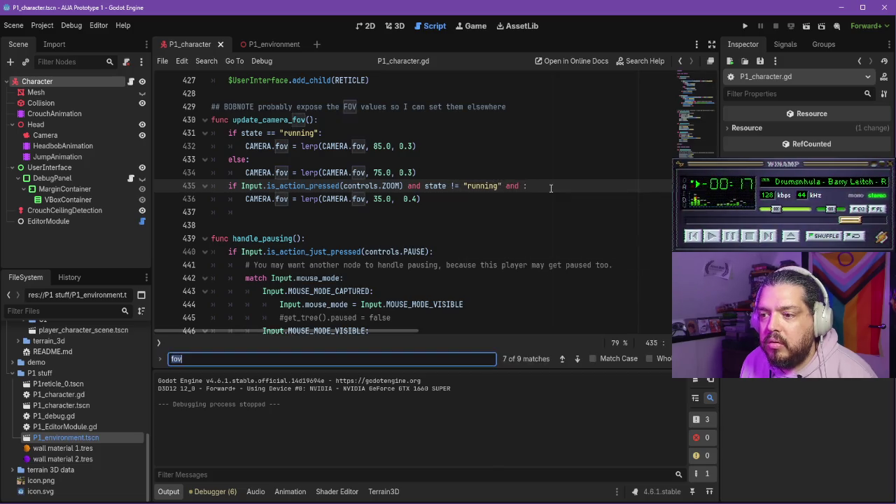
{"action": "type", "text": "on grou"}
{"action": "key", "text": "BackSpace"}
{"action": "key", "text": "BackSpace"}
{"action": "key", "text": "BackSpace"}
{"action": "type", "text": "ground"}
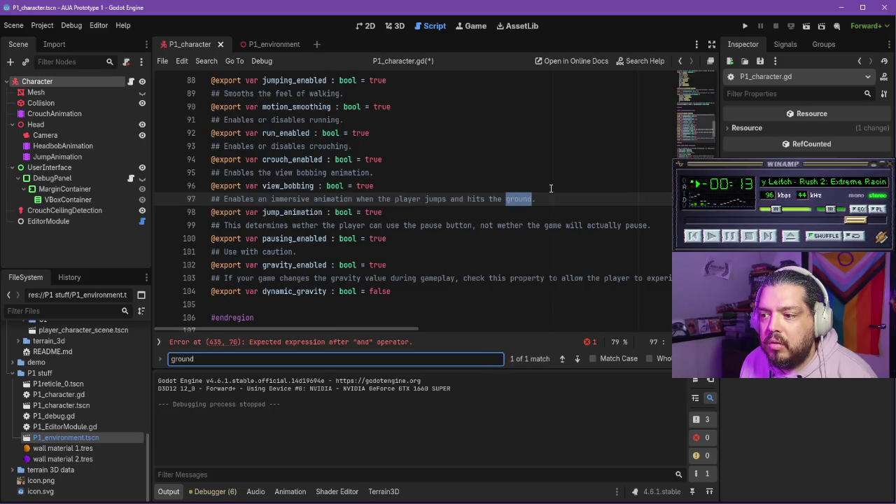
{"action": "key", "text": "BackSpace"}
{"action": "key", "text": "BackSpace"}
{"action": "key", "text": "BackSpace"}
{"action": "type", "text": "floor"}
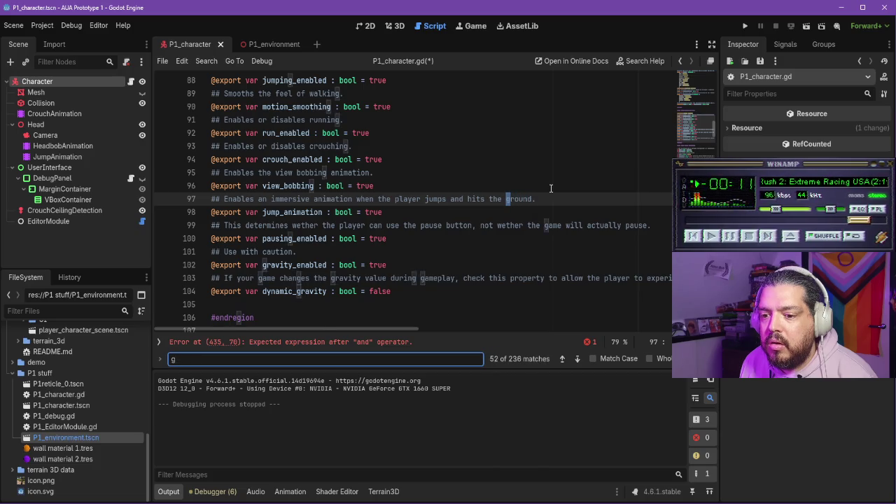
{"action": "key", "text": "Return"}
{"action": "key", "text": "Return"}
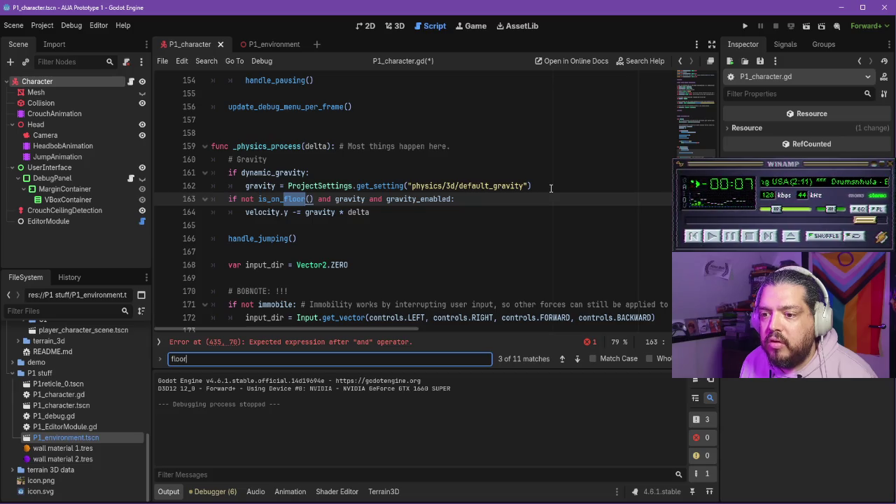
{"action": "key", "text": "BackSpace"}
{"action": "key", "text": "BackSpace"}
{"action": "key", "text": "BackSpace"}
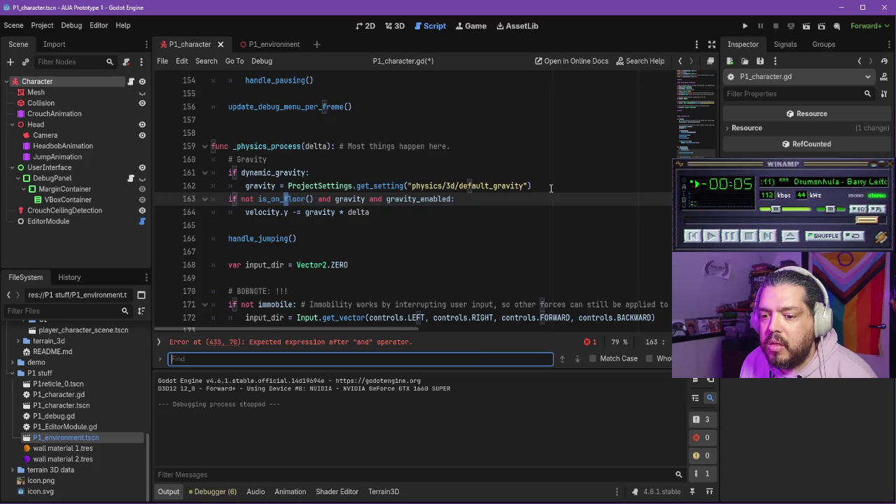
{"action": "type", "text": "is_on"}
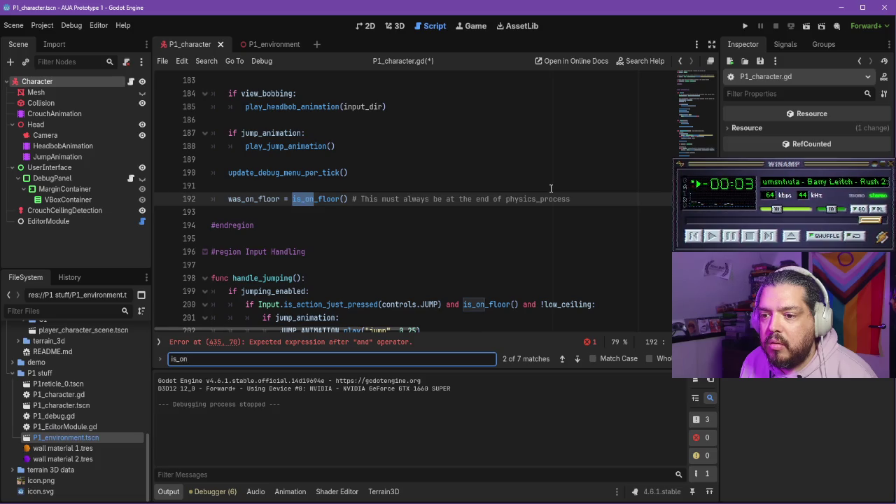
{"action": "key", "text": "Return"}
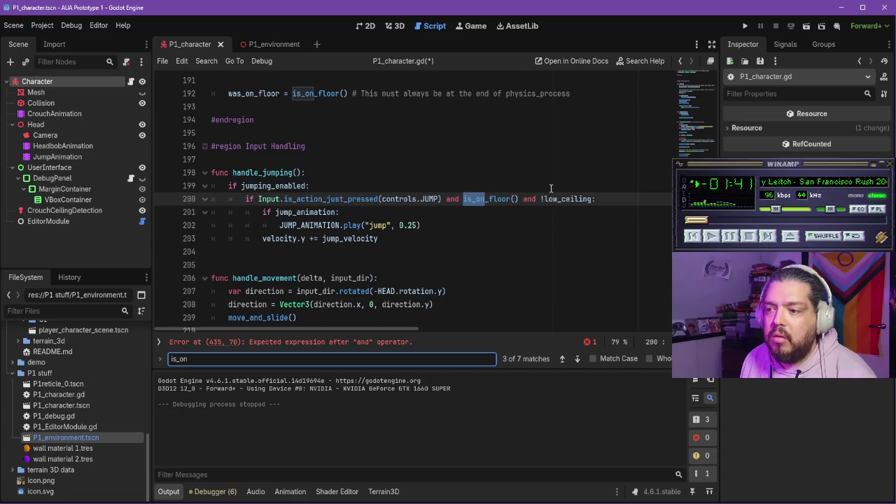
{"action": "key", "text": "Return"}
{"action": "key", "text": "Return"}
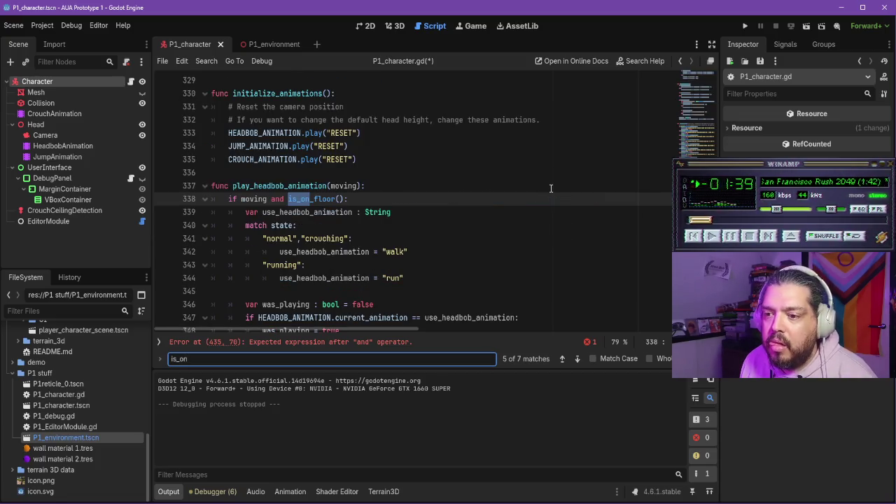
{"action": "key", "text": "BackSpace"}
{"action": "key", "text": "BackSpace"}
{"action": "key", "text": "BackSpace"}
{"action": "type", "text": "fov"}
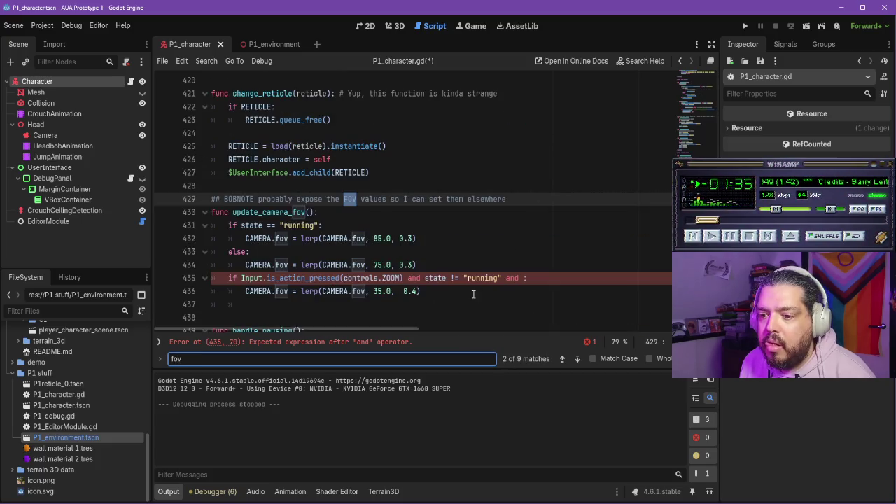
{"action": "left_click", "coordinate": [520, 278]}
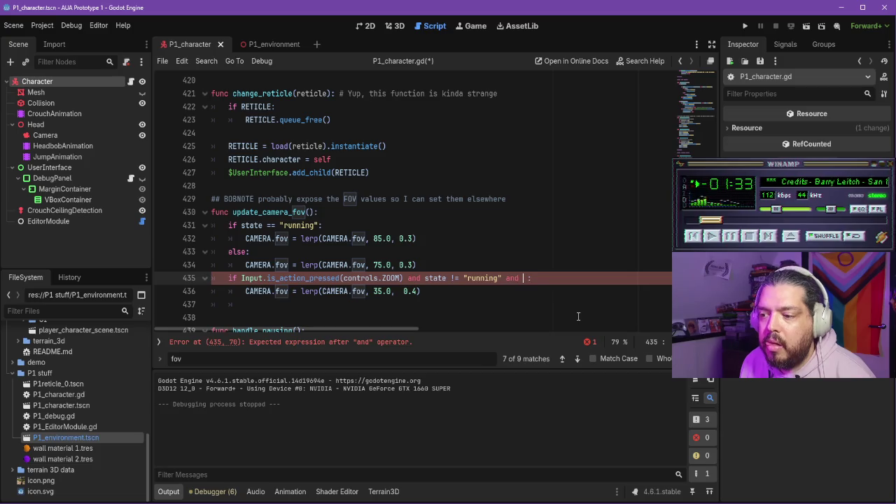
- Finish the zoom condition with is_on_floor() and save the character script
{"action": "type", "text": "is_o n_flo"}
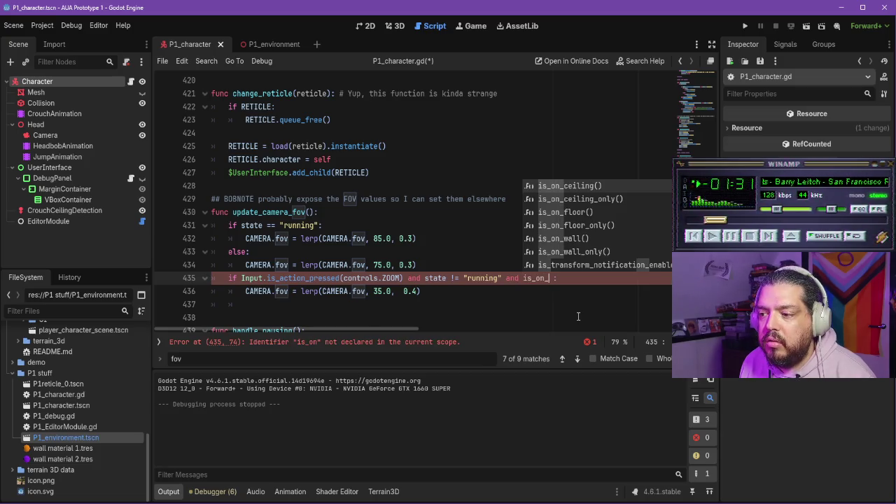
{"action": "type", "text": "or("}
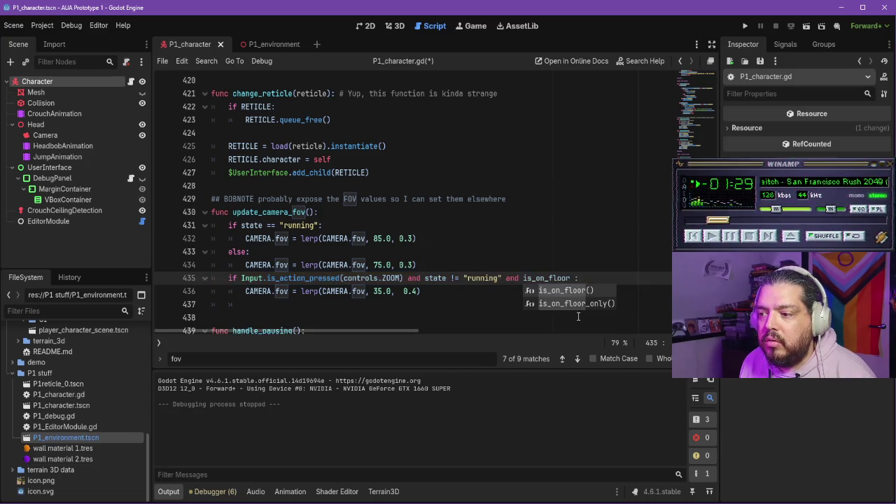
{"action": "key", "text": "Return"}
{"action": "key", "text": "ctrl+s"}
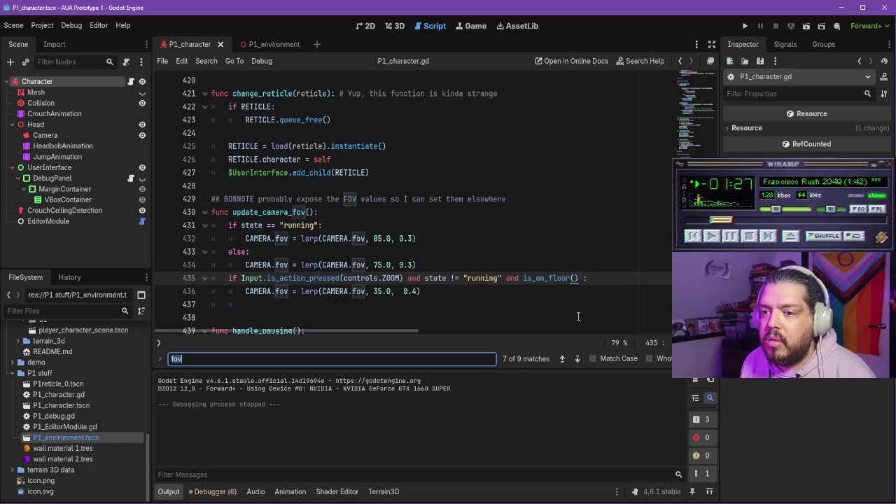
- Review other is_on_floor uses and its documentation, then run the project to test
{"action": "key", "text": "ctrl+f"}
{"action": "type", "text": "is_on"}
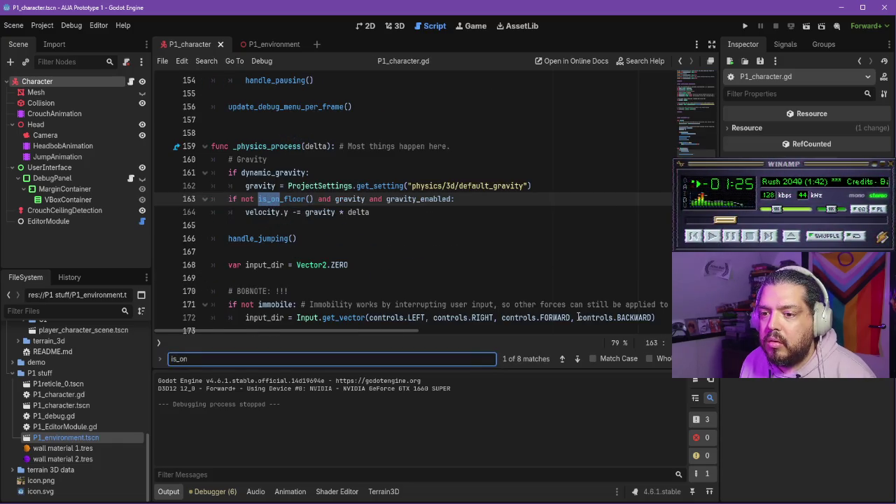
{"action": "key", "text": "Return"}
{"action": "key", "text": "Return"}
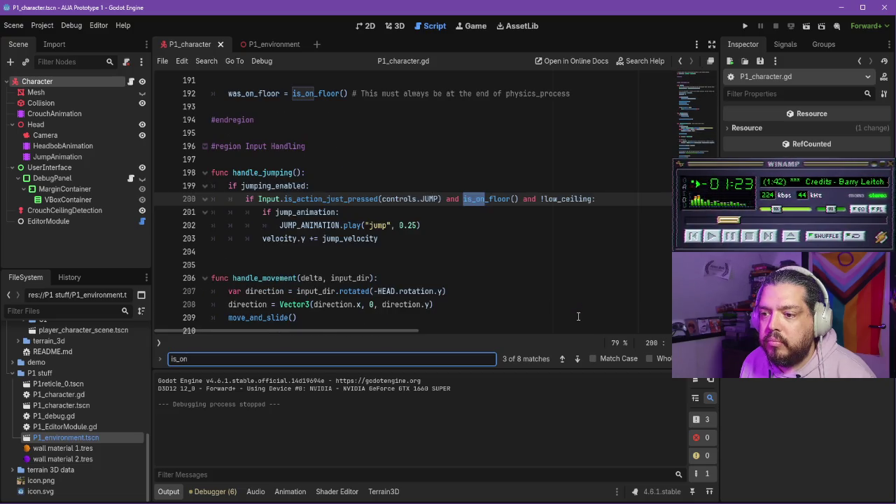
{"action": "key", "text": "Return"}
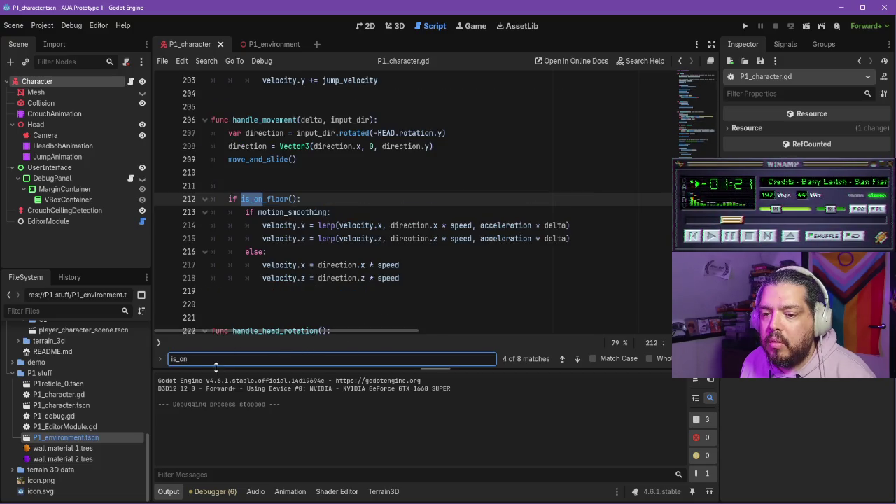
{"action": "key", "text": "Return"}
{"action": "key", "text": "Return"}
{"action": "key", "text": "Return"}
{"action": "key", "text": "Return"}
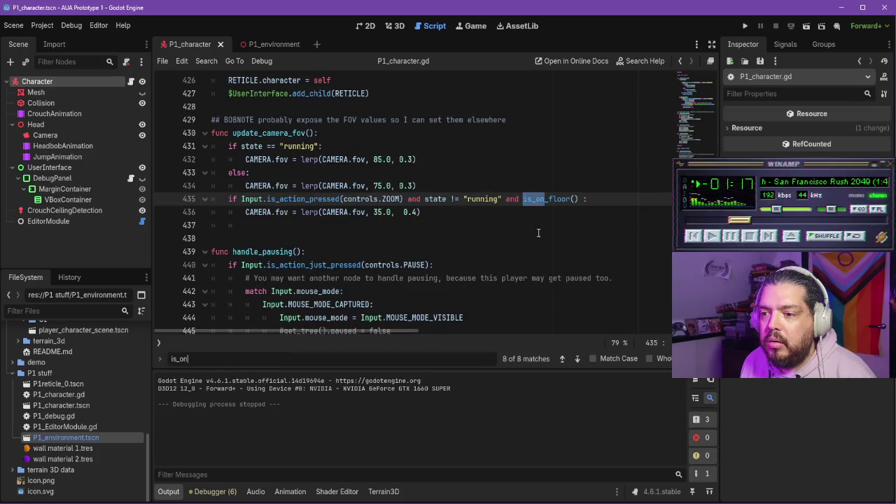
{"action": "left_click", "coordinate": [568, 200]}
{"action": "left_click", "coordinate": [554, 199], "text": "ctrl"}
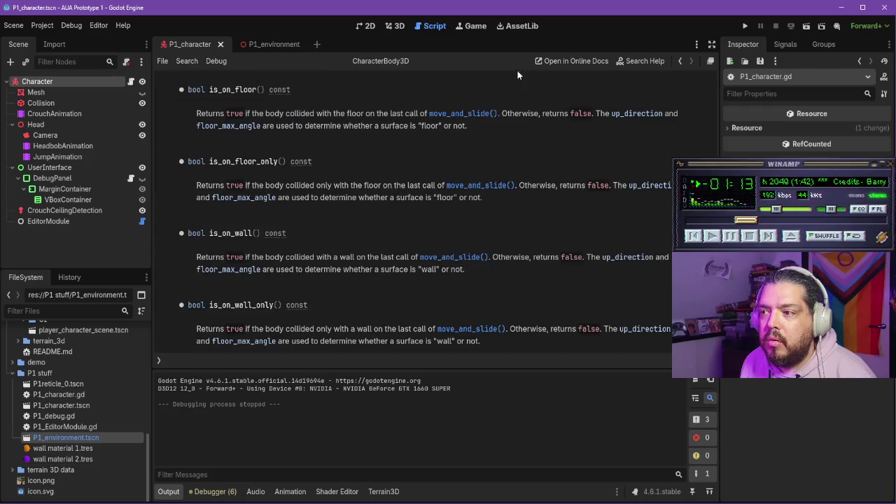
{"action": "left_click", "coordinate": [679, 61]}
{"action": "left_click", "coordinate": [745, 26]}
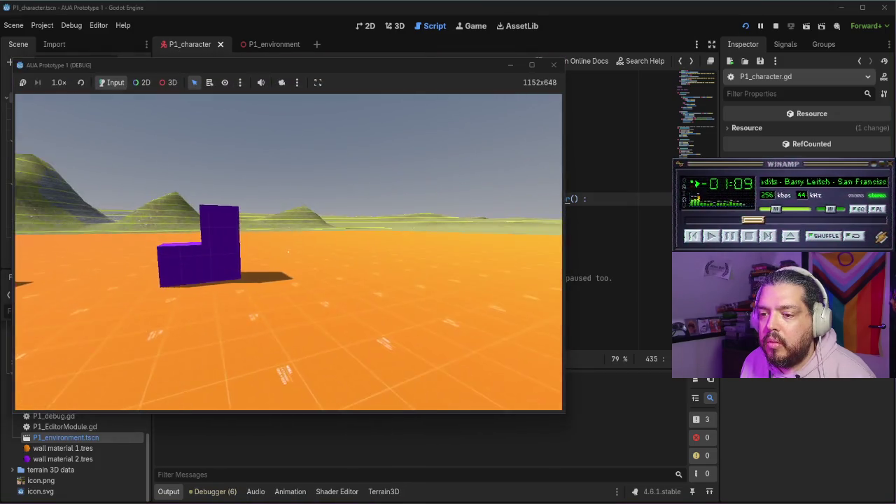
- Walk the player around the purple L-block with WASD, then close the game window
{"action": "key", "text": "w"}
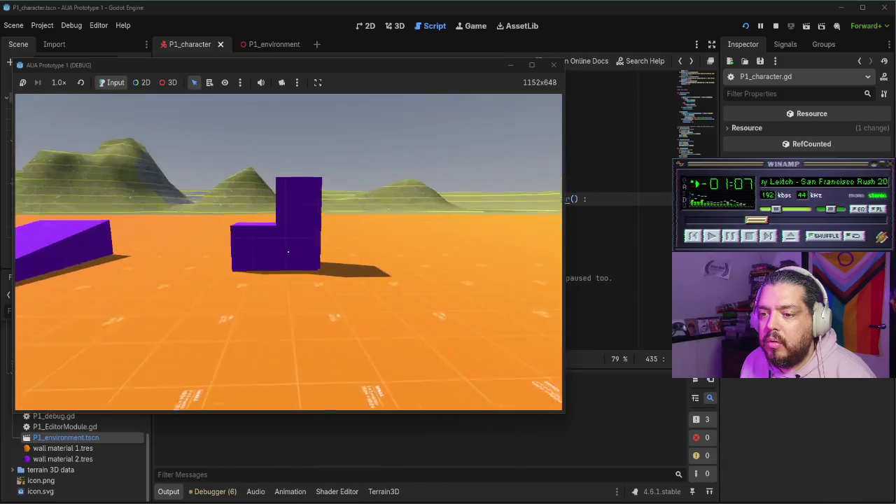
{"action": "key", "text": "s"}
{"action": "key", "text": "w"}
{"action": "key", "text": "s"}
{"action": "key", "text": "w"}
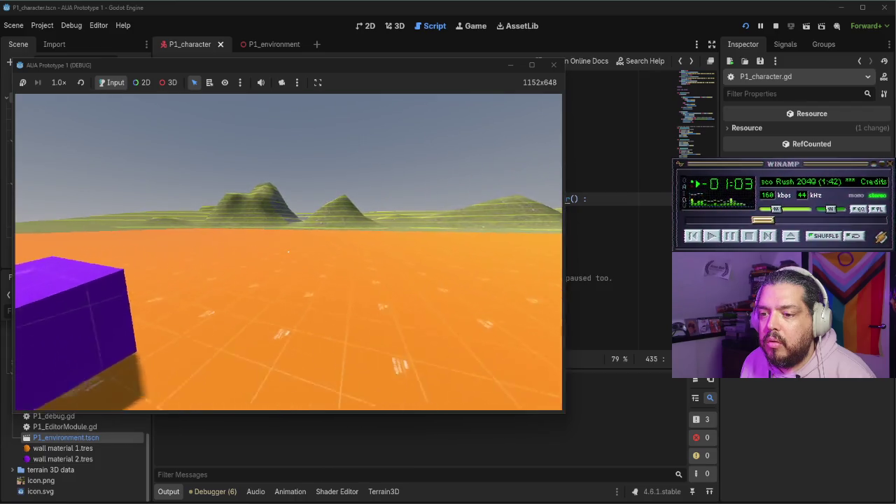
{"action": "key", "text": "a"}
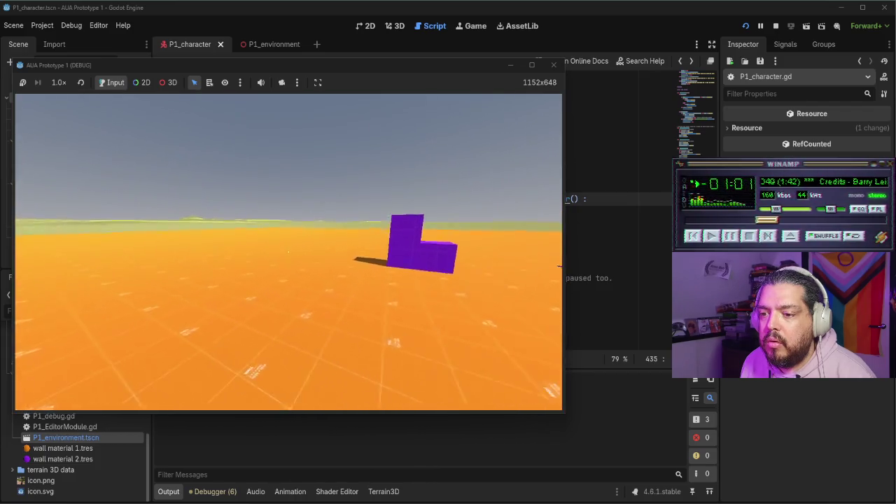
{"action": "key", "text": "w"}
{"action": "key", "text": "w"}
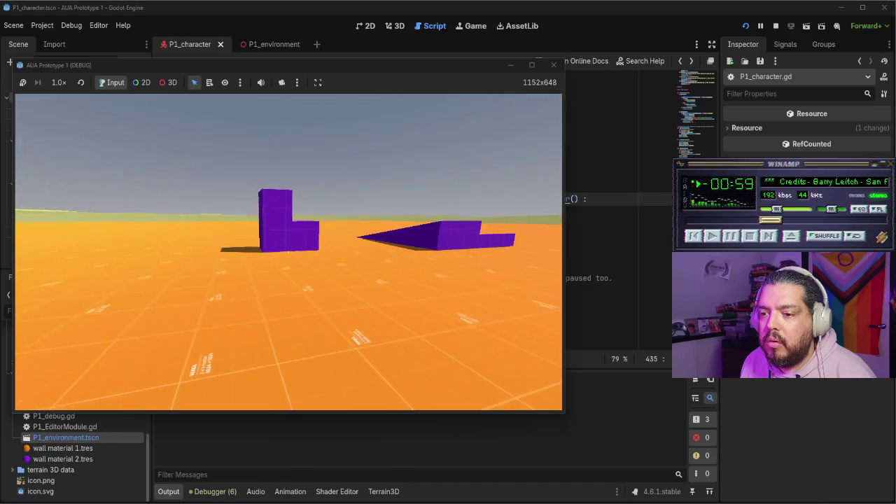
{"action": "left_click", "coordinate": [553, 65]}
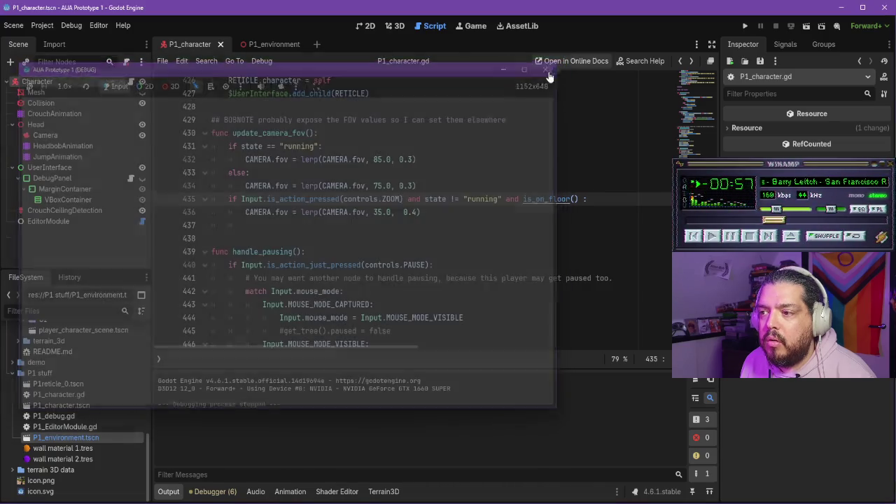
- Test-run the game once more with the current zoom weight and close it
{"action": "left_click", "coordinate": [419, 212]}
{"action": "type", "text": "8"}
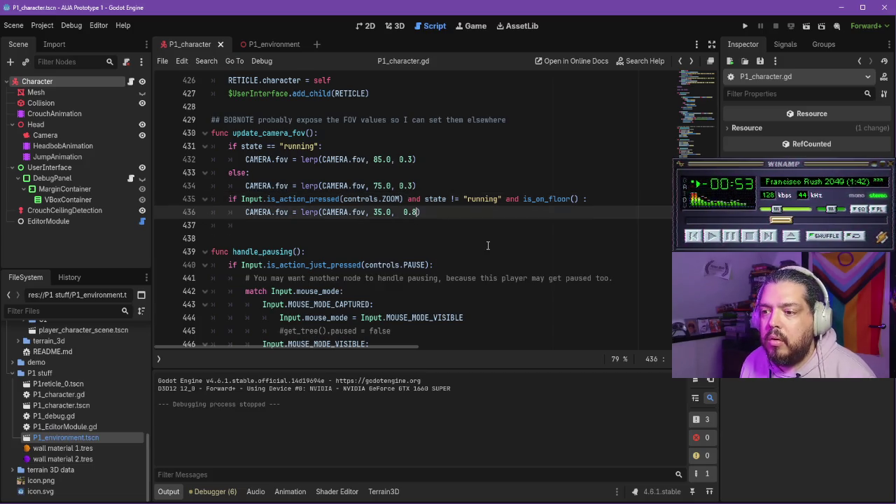
{"action": "left_click", "coordinate": [746, 27]}
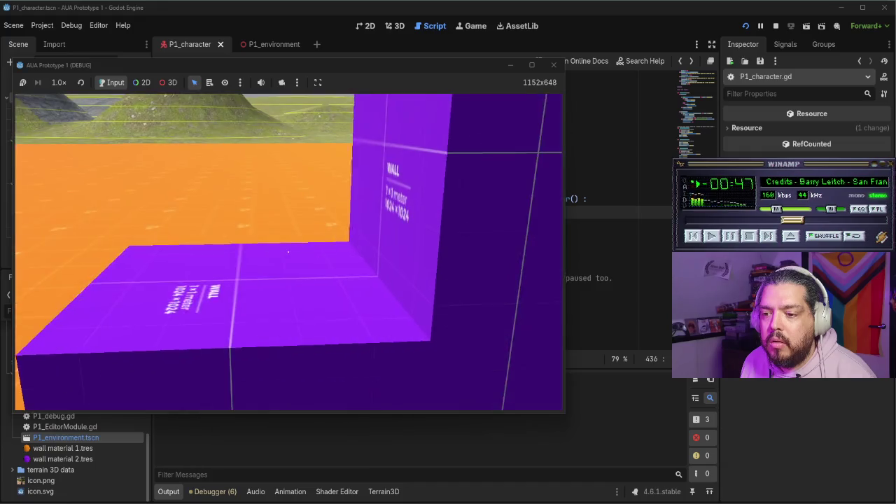
{"action": "left_click", "coordinate": [553, 64]}
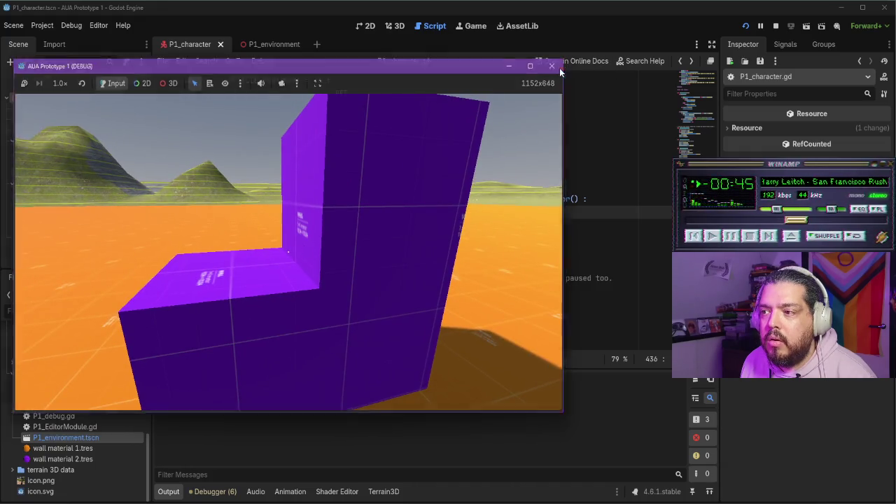
- Change line 436's zoom lerp weight to 0.1 and play-test it near the purple wall
{"action": "key", "text": "BackSpace"}
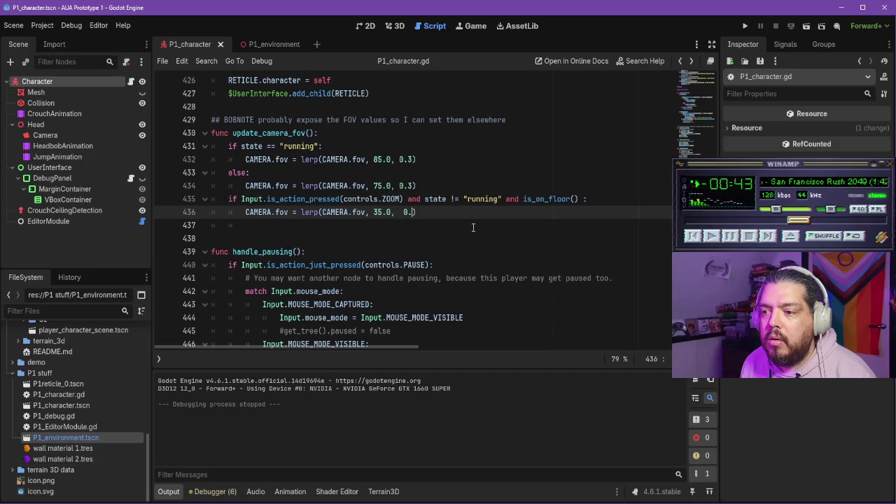
{"action": "left_click", "coordinate": [747, 26]}
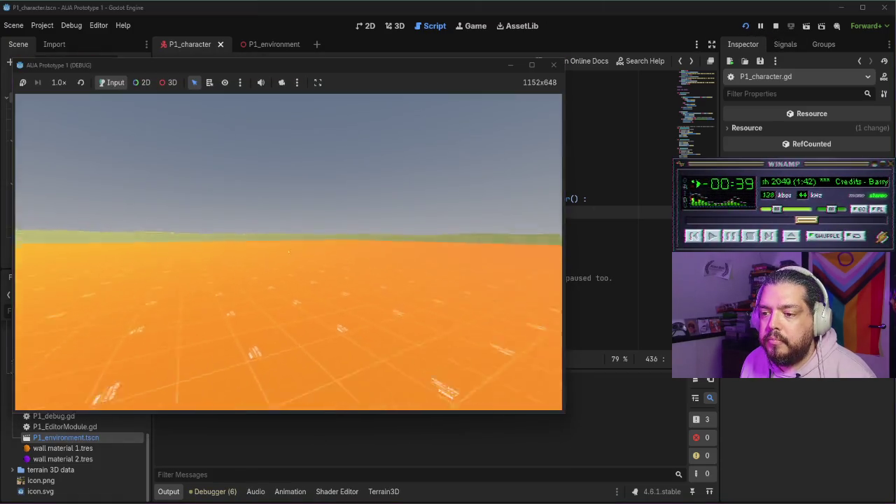
{"action": "key", "text": "w"}
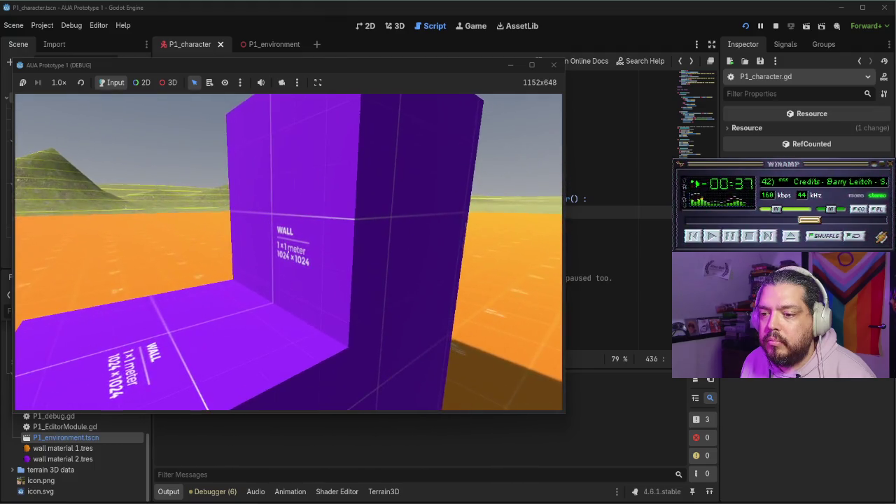
{"action": "key", "text": "w"}
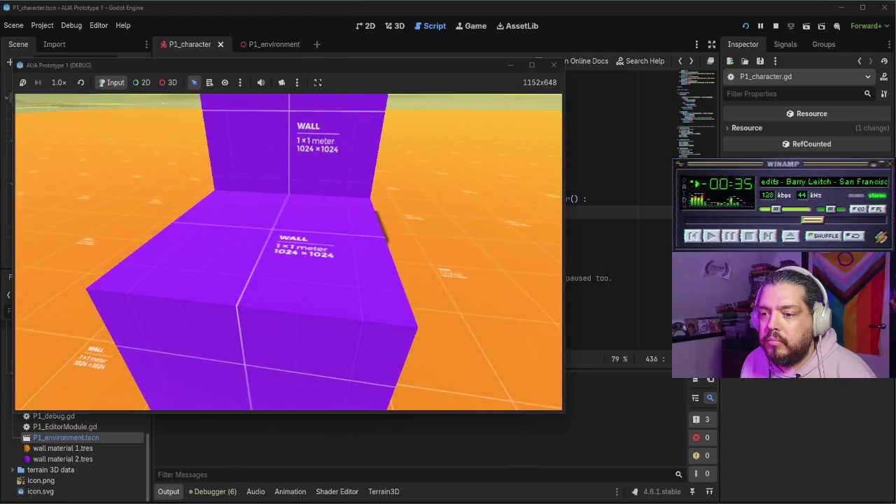
{"action": "key", "text": "Escape"}
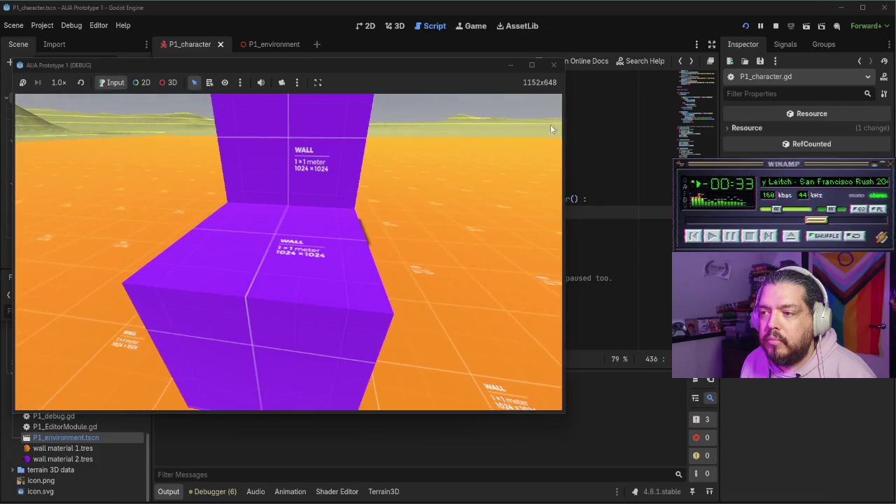
{"action": "left_click", "coordinate": [553, 65]}
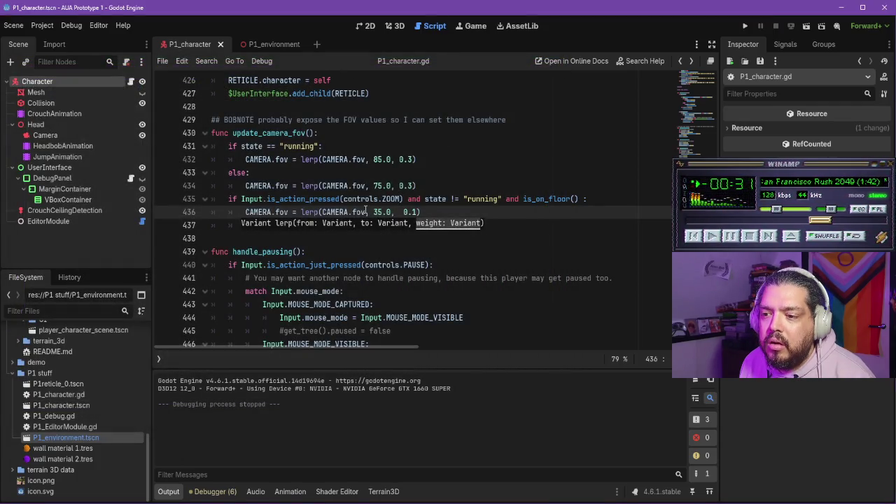
- Change line 436's zoom lerp weight from 0.1 to 0.3 and open the lerp() documentation
{"action": "left_click", "coordinate": [392, 211]}
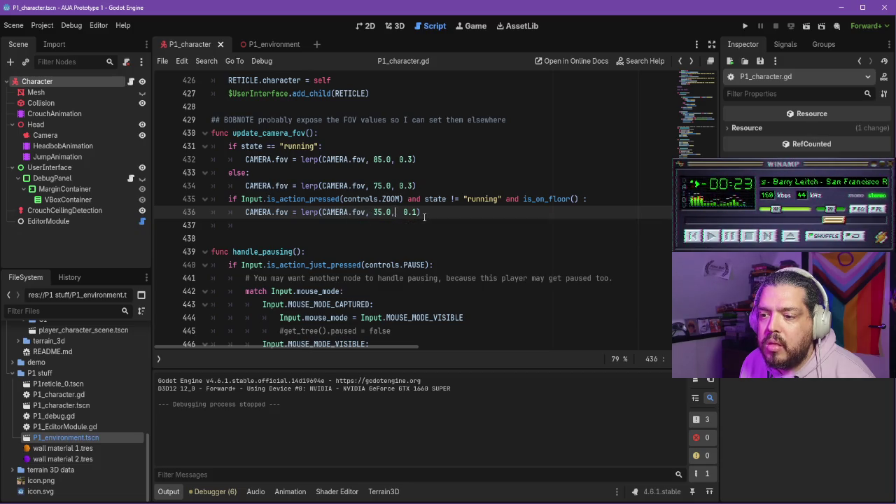
{"action": "key", "text": "BackSpace"}
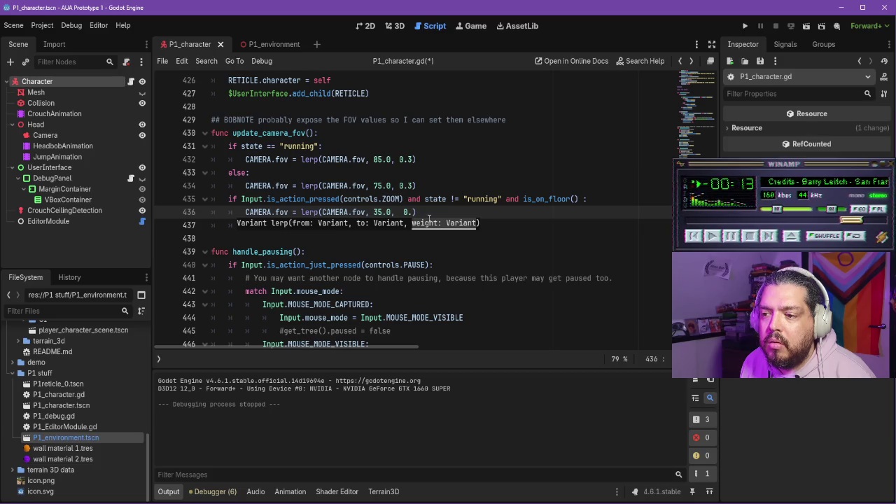
{"action": "type", "text": "3"}
{"action": "right_click", "coordinate": [429, 277]}
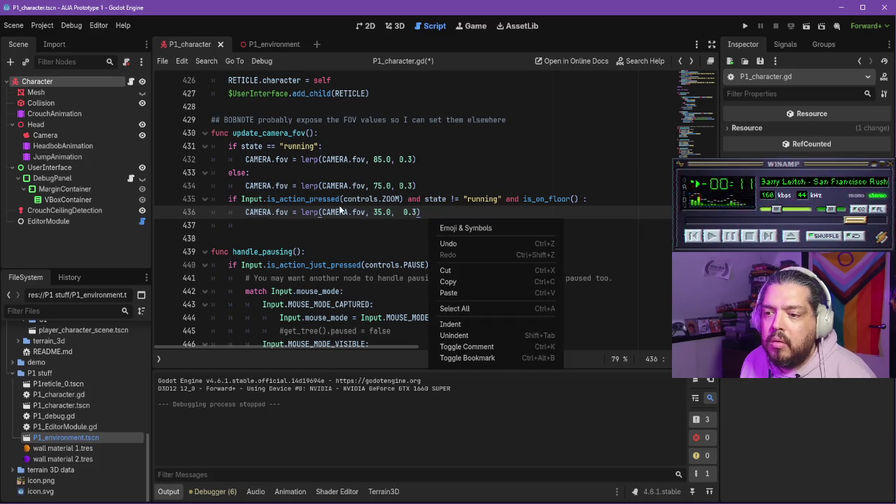
{"action": "left_click", "coordinate": [310, 211]}
{"action": "left_click", "coordinate": [310, 211], "text": "ctrl"}
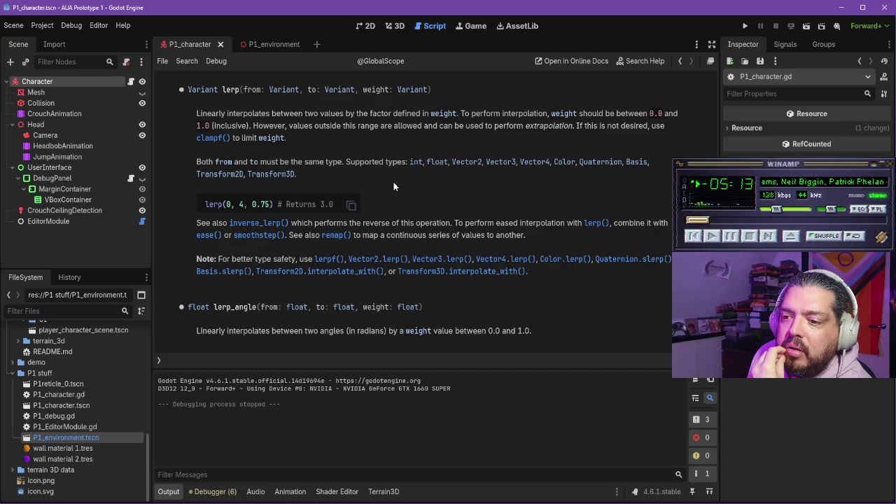
- Read the lerp help and the ease() description, then return to P1_character.gd
{"action": "scroll", "coordinate": [393, 186], "scroll_direction": "down", "scroll_amount": 1}
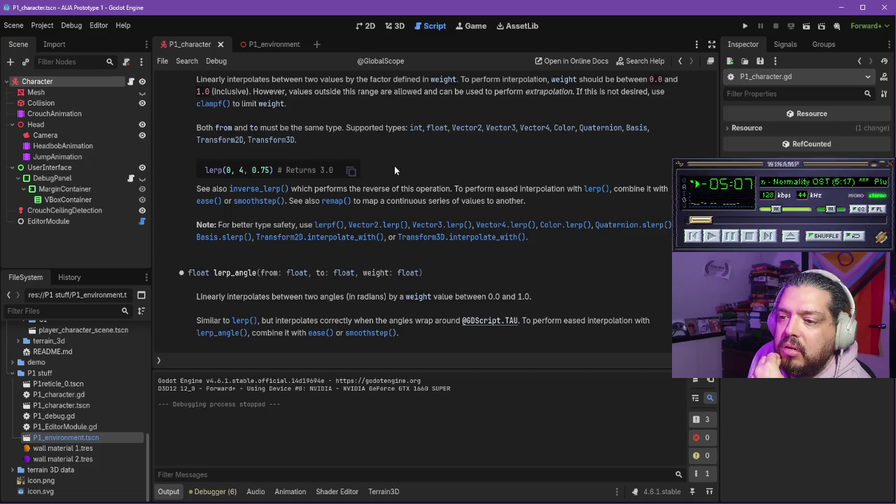
{"action": "left_click", "coordinate": [207, 201]}
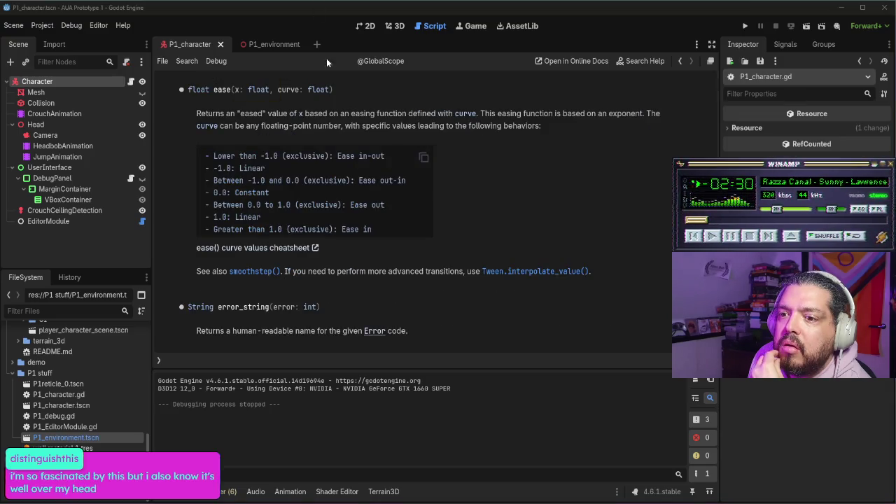
{"action": "scroll", "coordinate": [369, 146], "scroll_direction": "up", "scroll_amount": 1}
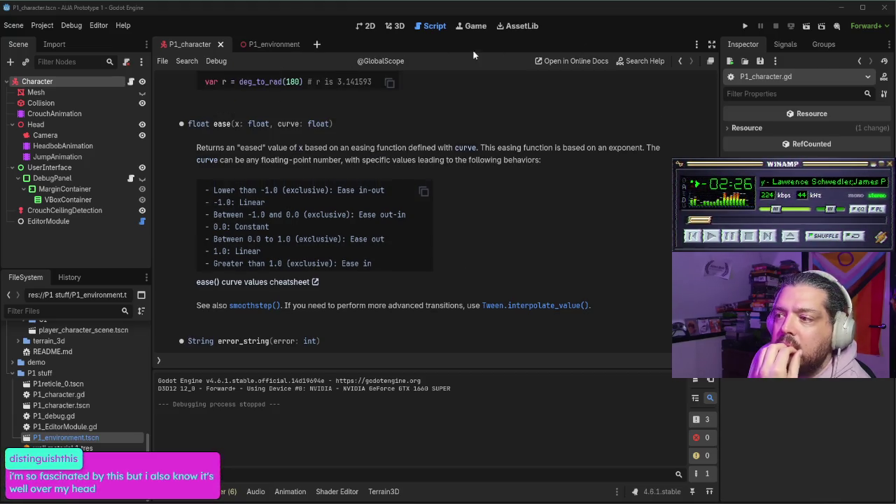
{"action": "left_click", "coordinate": [679, 61]}
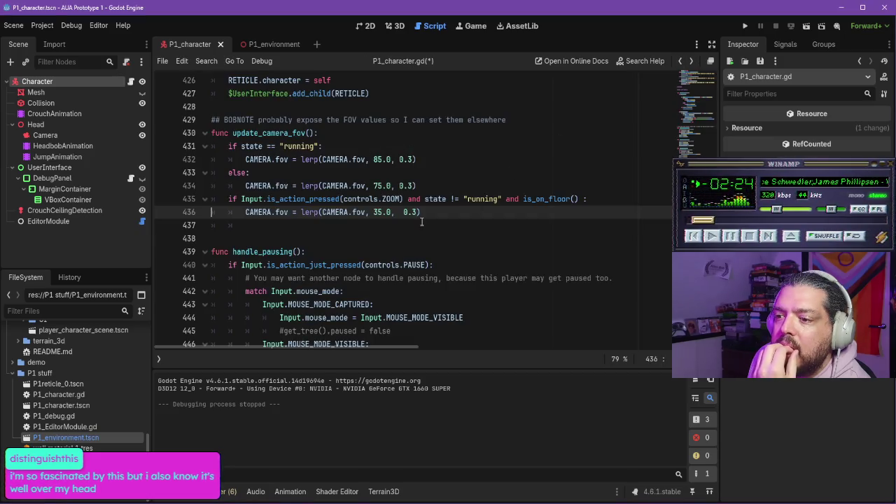
- Zoom the code view to 89% and examine the camera FOV lines 435–436
{"action": "key", "text": "End"}
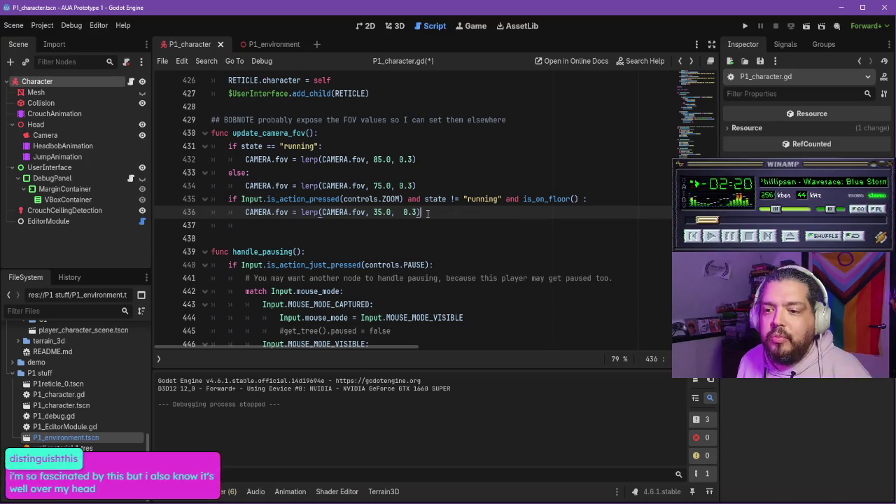
{"action": "scroll", "coordinate": [487, 231], "scroll_direction": "up", "scroll_amount": 2}
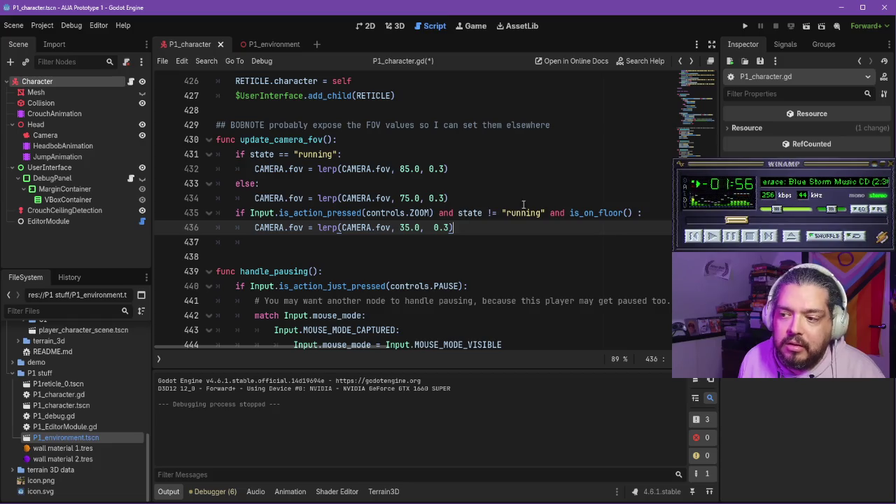
{"action": "left_click", "coordinate": [558, 213]}
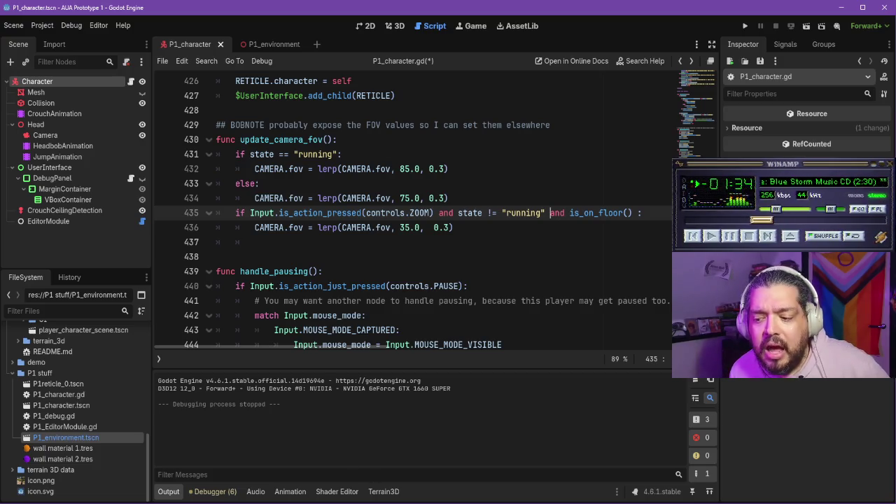
{"action": "mouse_move", "coordinate": [435, 503]}
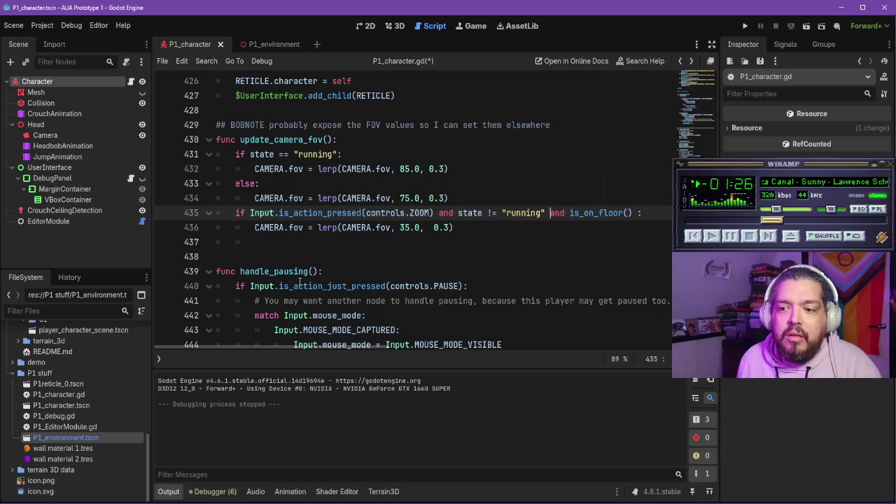
{"action": "left_click", "coordinate": [255, 227]}
{"action": "left_click", "coordinate": [304, 227], "text": "shift"}
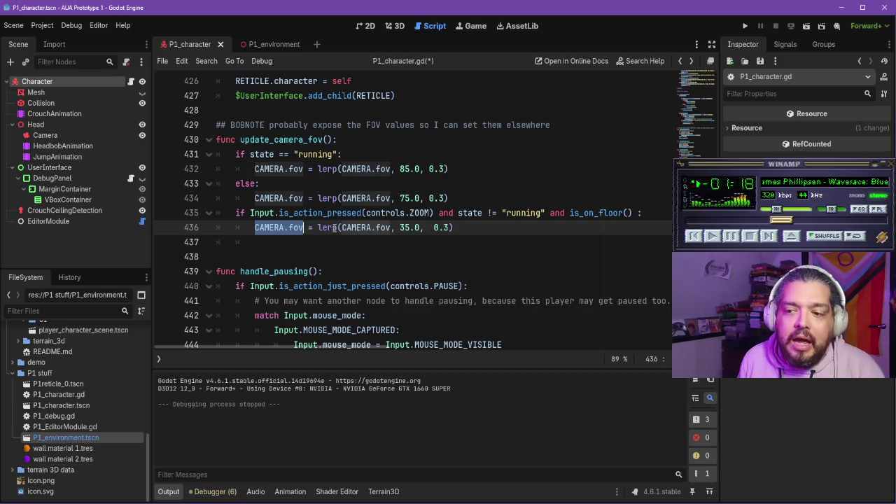
- Check lerp's CAMERA.fov, 35.0 and weight arguments, then delete the 3 from 0.3
{"action": "left_click", "coordinate": [338, 228]}
{"action": "mouse_move", "coordinate": [338, 228]}
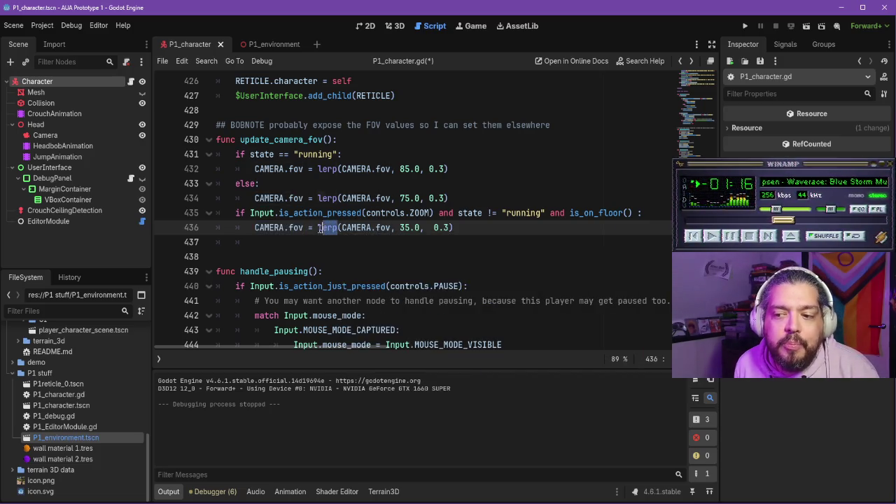
{"action": "left_click", "coordinate": [351, 228]}
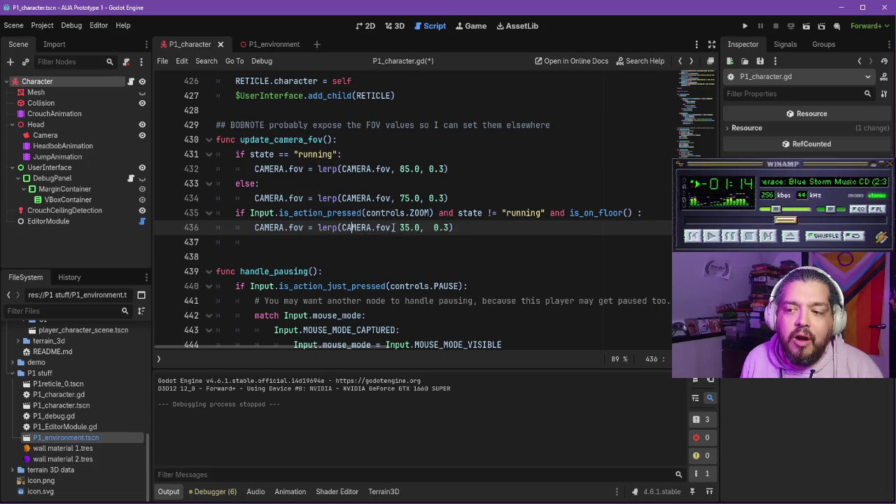
{"action": "left_click_drag", "start_coordinate": [391, 228], "coordinate": [341, 228]}
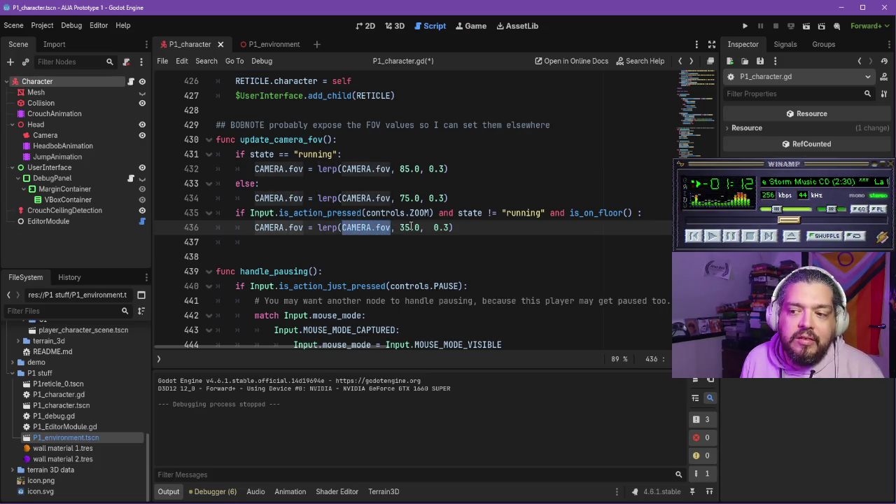
{"action": "left_click_drag", "start_coordinate": [420, 227], "coordinate": [397, 228]}
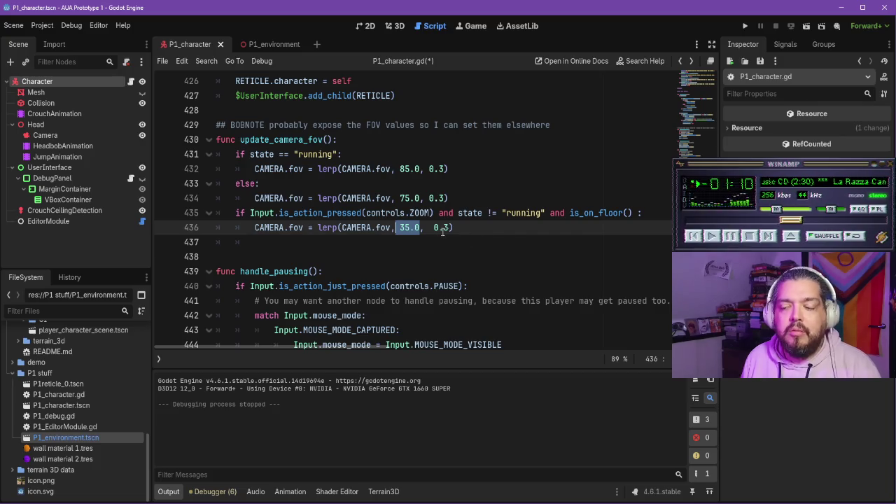
{"action": "left_click_drag", "start_coordinate": [452, 228], "coordinate": [440, 228]}
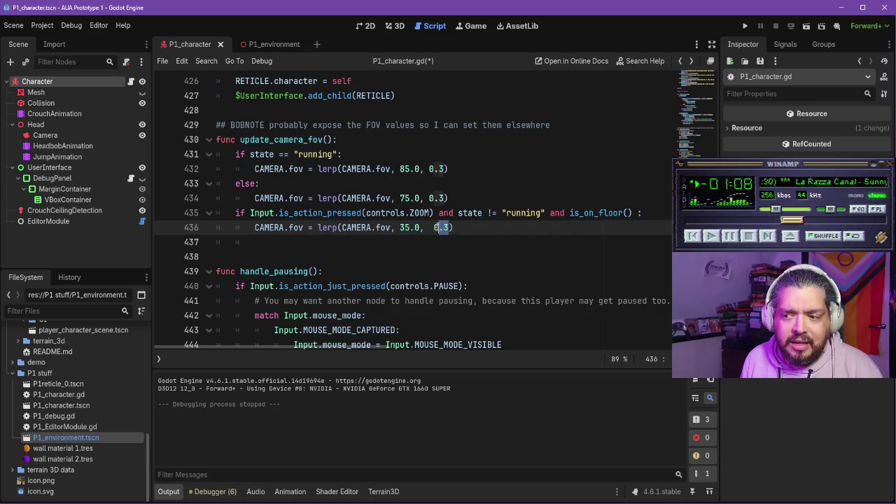
{"action": "left_click", "coordinate": [441, 228]}
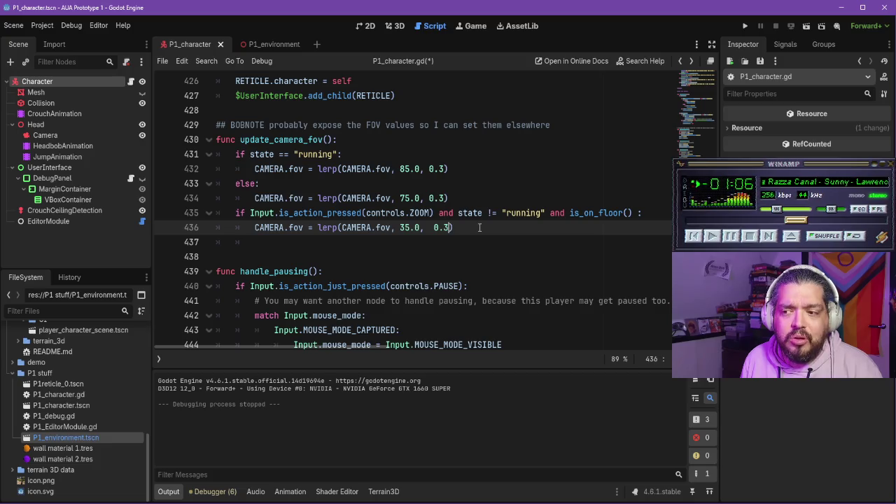
{"action": "key", "text": "Delete"}
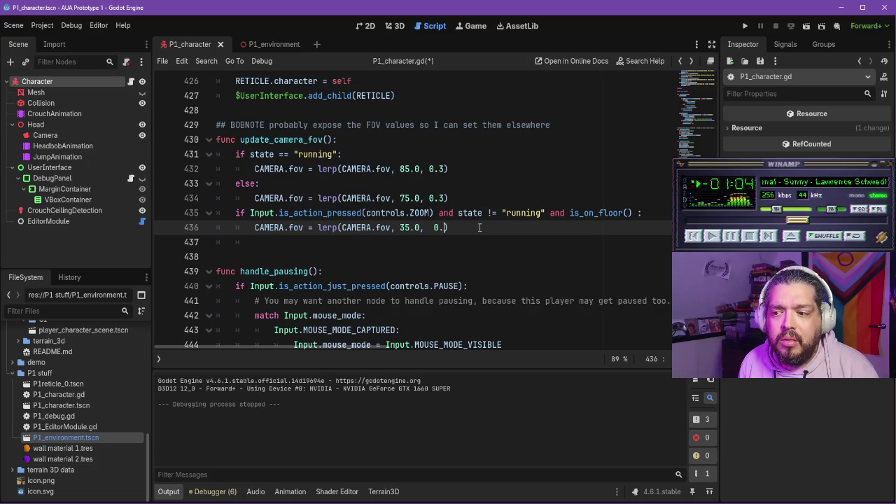
- Set the zoom lerp weight to 1 and test-run the game
{"action": "key", "text": "BackSpace"}
{"action": "key", "text": "BackSpace"}
{"action": "type", "text": "1"}
{"action": "left_click", "coordinate": [745, 26]}
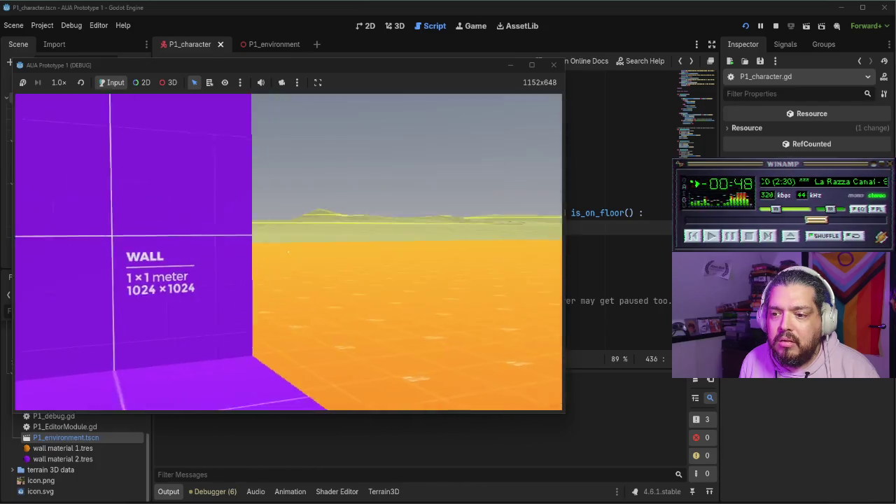
{"action": "key", "text": "Escape"}
{"action": "left_click", "coordinate": [553, 65]}
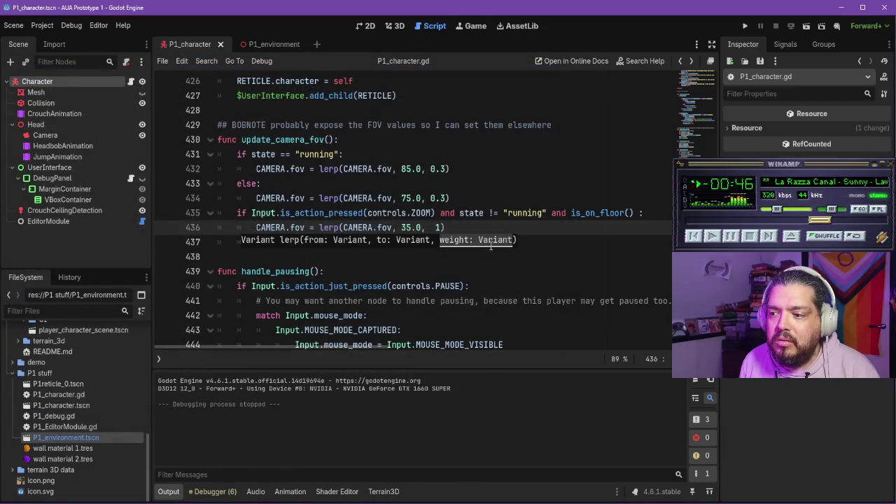
- Run the game again with F5, then change the weight to 0.5
{"action": "key", "text": "F5"}
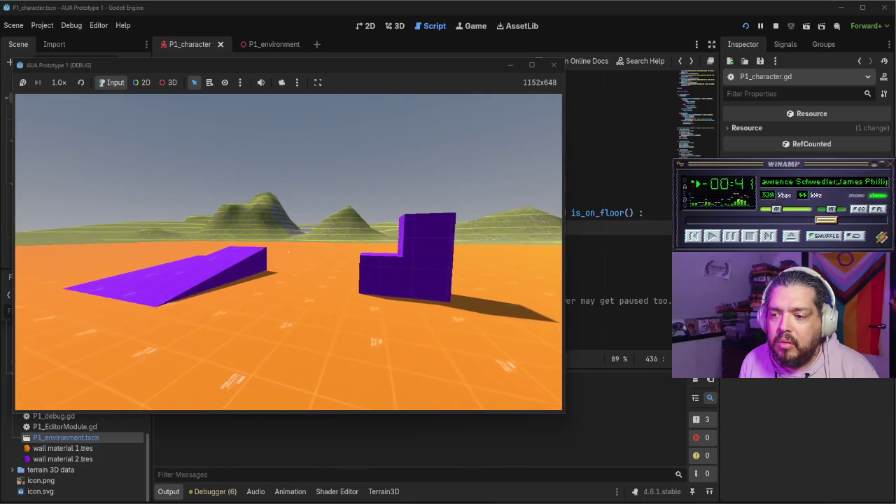
{"action": "key", "text": "w"}
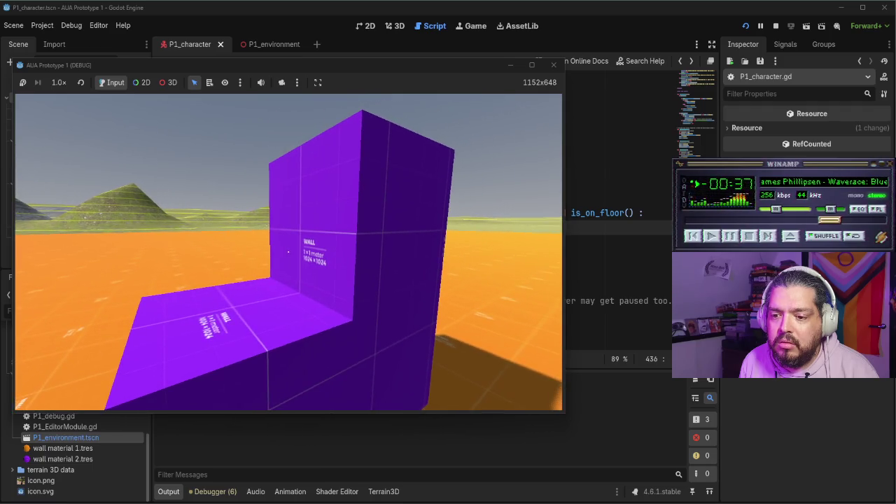
{"action": "key", "text": "Escape"}
{"action": "left_click", "coordinate": [560, 67]}
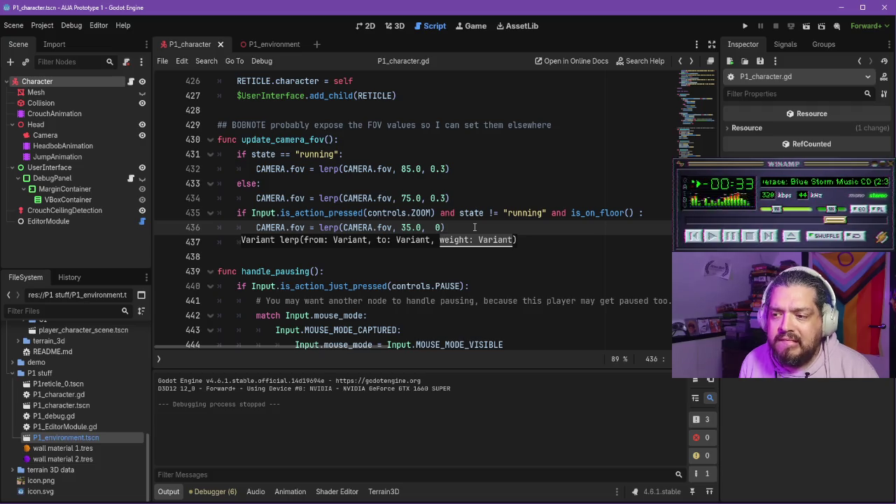
{"action": "type", "text": ".5"}
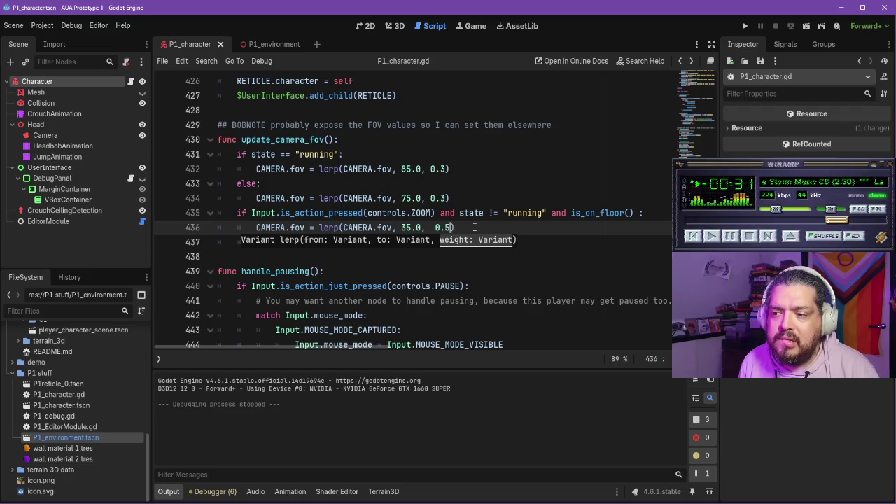
{"action": "left_click", "coordinate": [474, 227]}
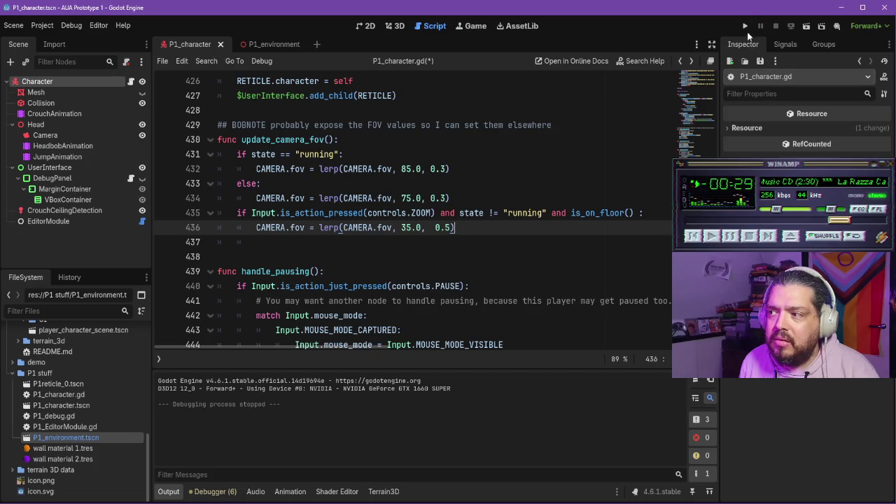
- Play-test the 0.5 weight, walking and jumping onto the purple L-block, then stop the run
{"action": "left_click", "coordinate": [746, 26]}
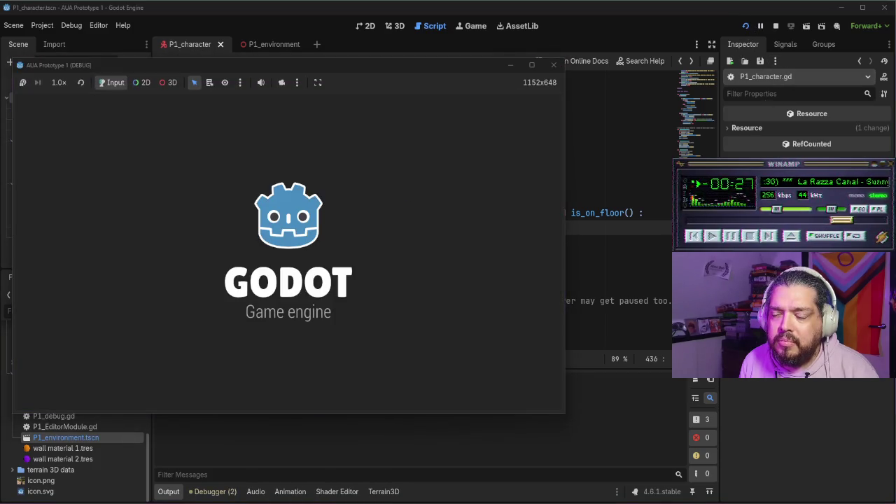
{"action": "key", "text": "w"}
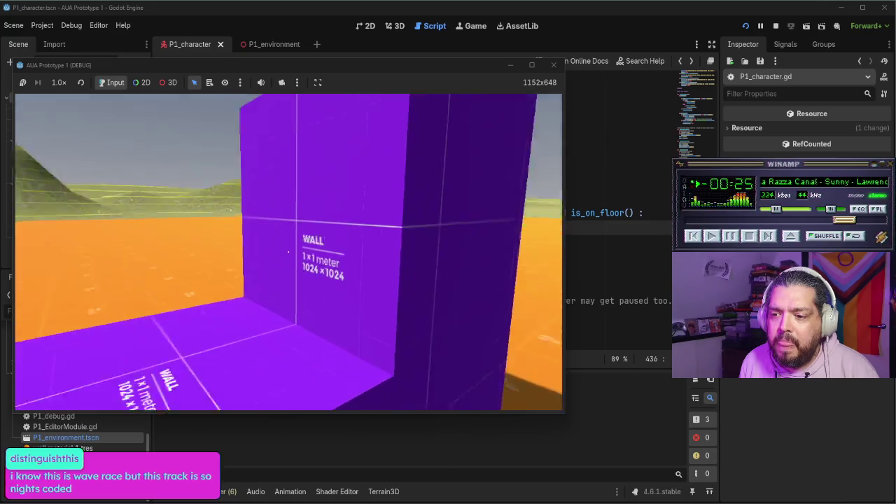
{"action": "key", "text": "s"}
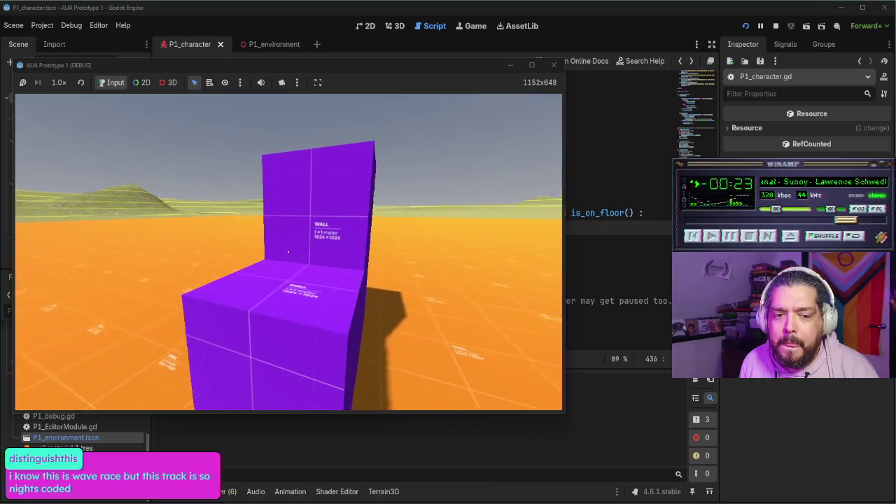
{"action": "key", "text": "w"}
{"action": "key", "text": "s"}
{"action": "key", "text": "w"}
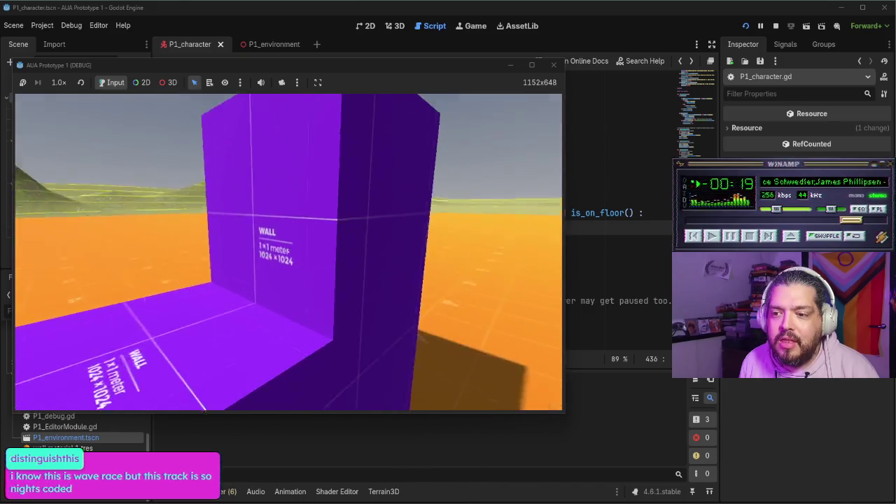
{"action": "key", "text": "s"}
{"action": "key", "text": "w"}
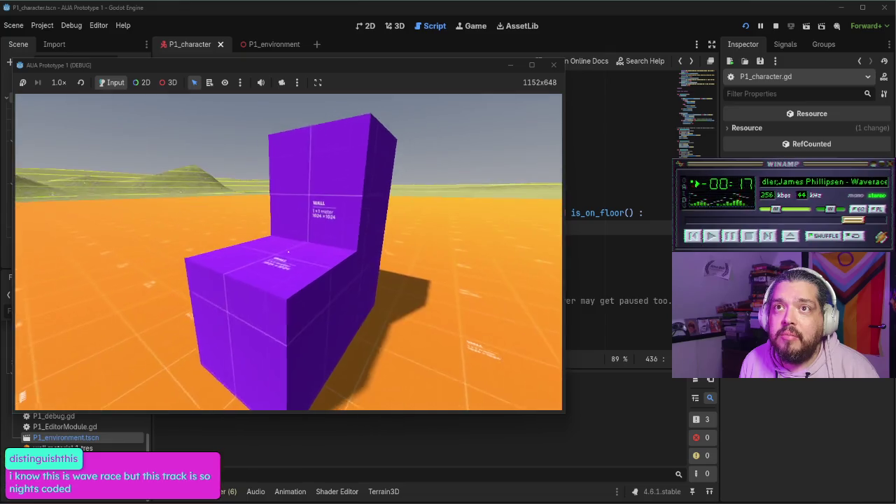
{"action": "key", "text": "w"}
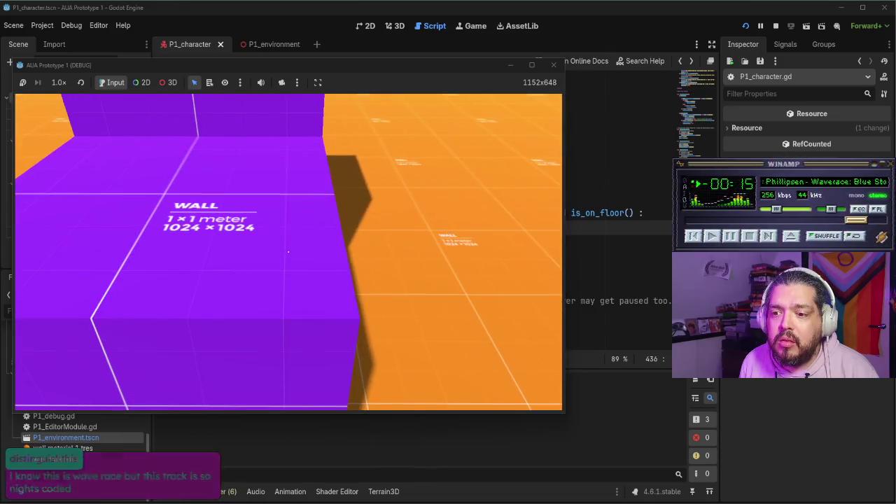
{"action": "key", "text": "space"}
{"action": "key", "text": "s"}
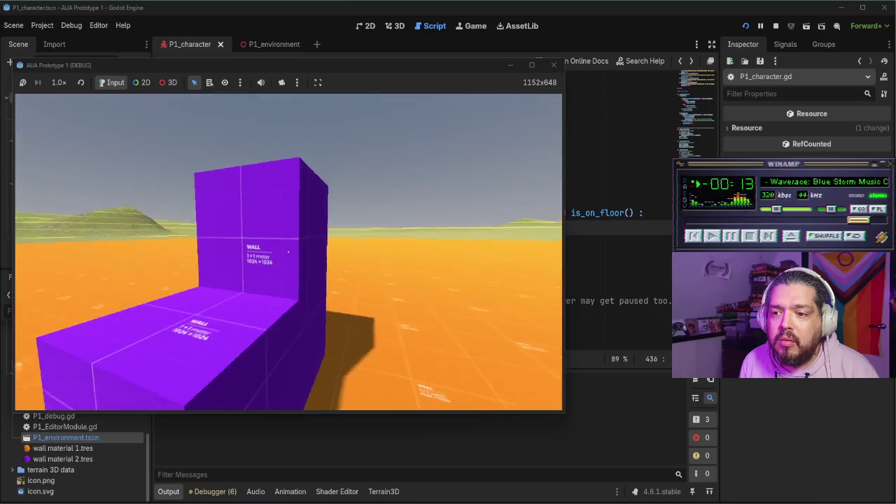
{"action": "key", "text": "w"}
{"action": "key", "text": "s"}
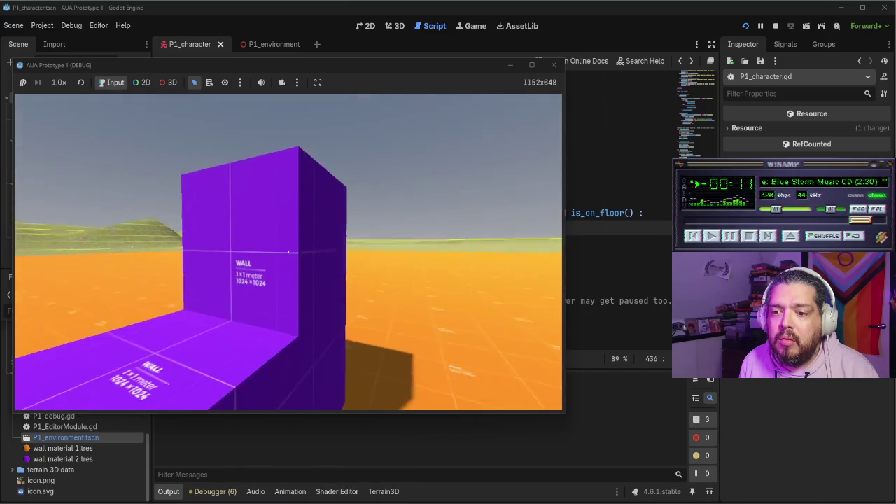
{"action": "left_click", "coordinate": [554, 64]}
{"action": "key", "text": "alt+Tab"}
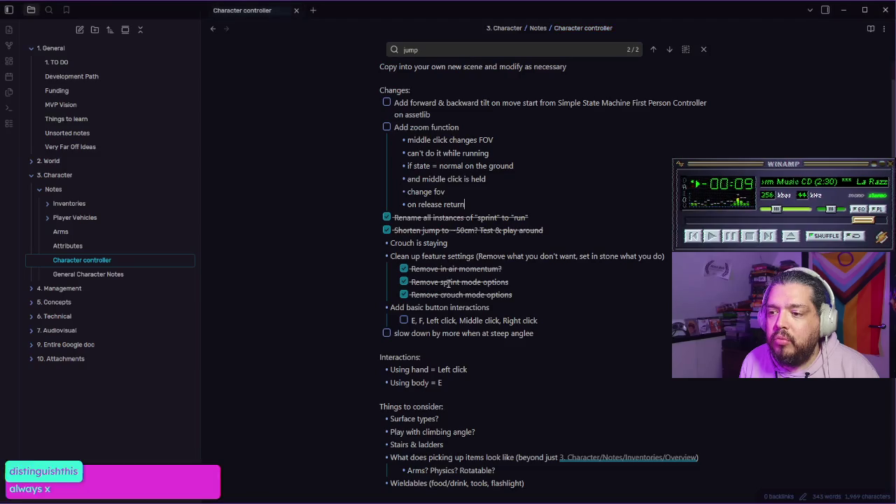
- Tick Add zoom function, remove its sub-bullets, and note wanting a slower lerp zoom
{"action": "mouse_move", "coordinate": [476, 207]}
{"action": "left_mouse_down"}
{"action": "mouse_move", "coordinate": [454, 179]}
{"action": "mouse_move", "coordinate": [458, 141]}
{"action": "left_mouse_up"}
{"action": "key", "text": "BackSpace"}
{"action": "key", "text": "BackSpace"}
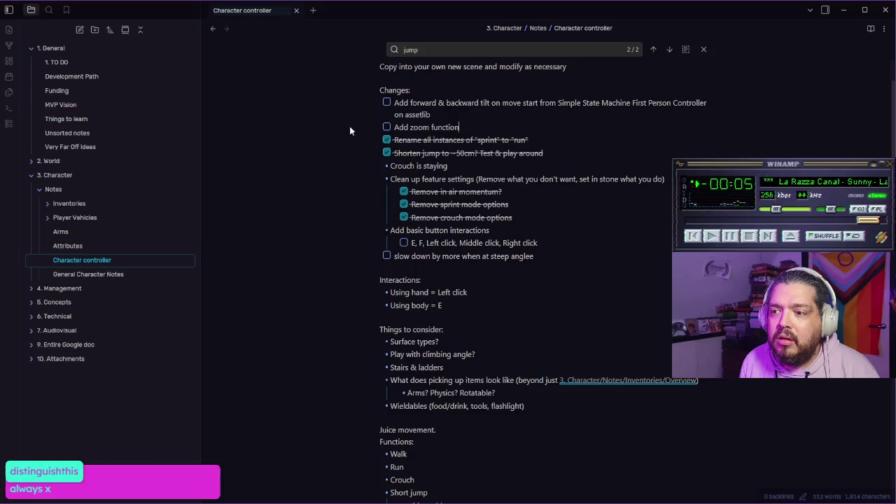
{"action": "left_click", "coordinate": [386, 126]}
{"action": "scroll", "coordinate": [501, 351], "scroll_direction": "down", "scroll_amount": 3}
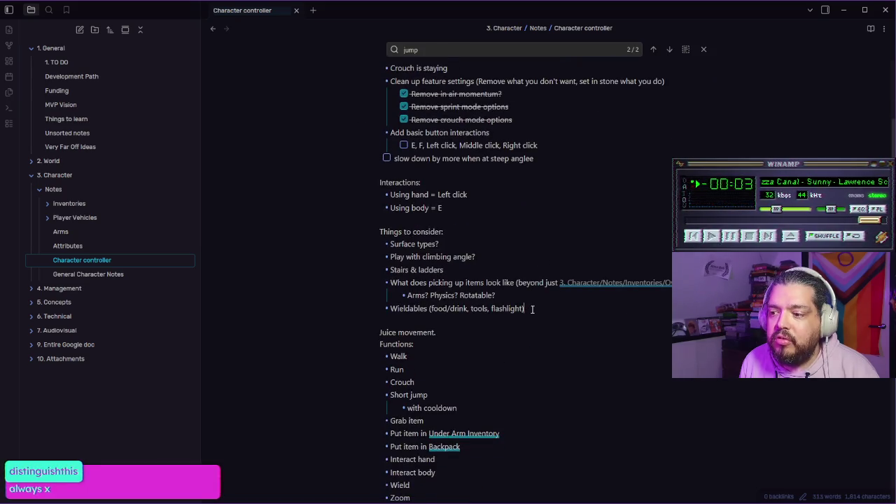
{"action": "key", "text": "Return"}
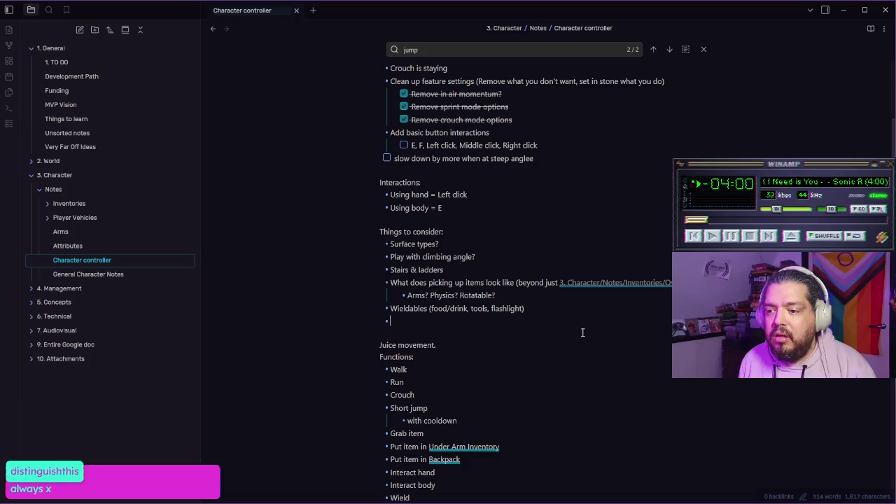
{"action": "type", "text": "'d like the z"}
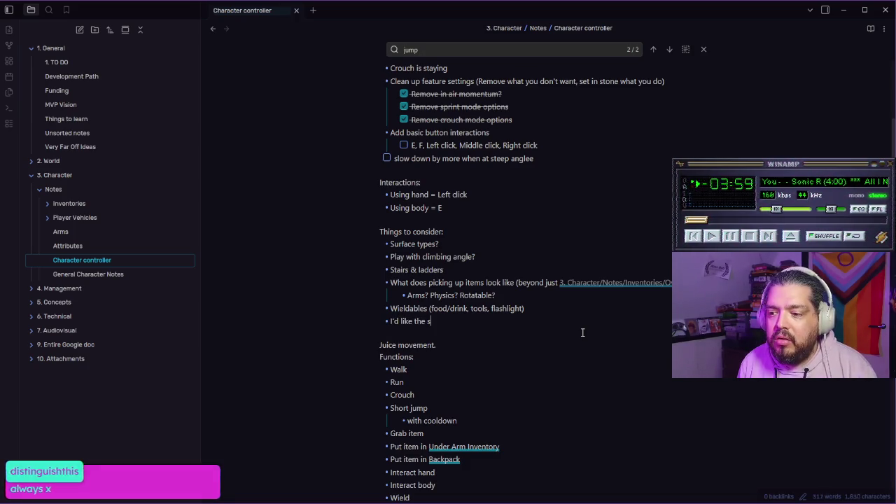
{"action": "type", "text": "oom to be slo"}
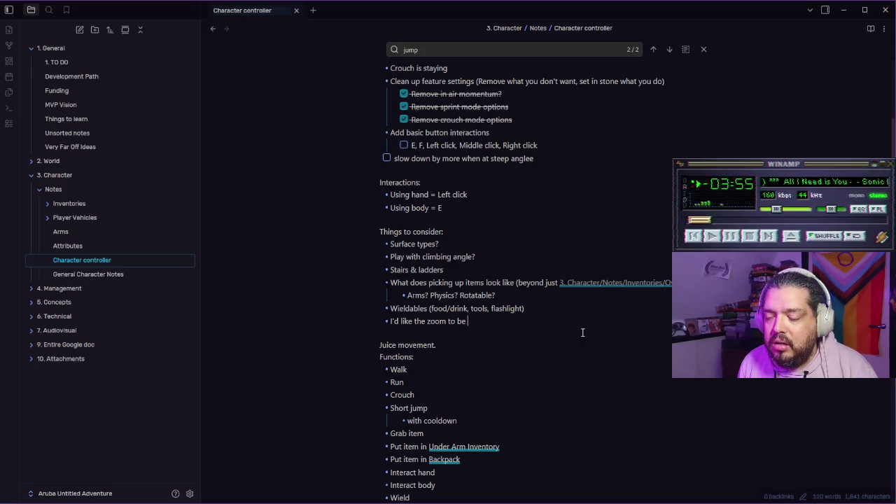
{"action": "type", "text": "wer (but don't know how that work with lerp function"}
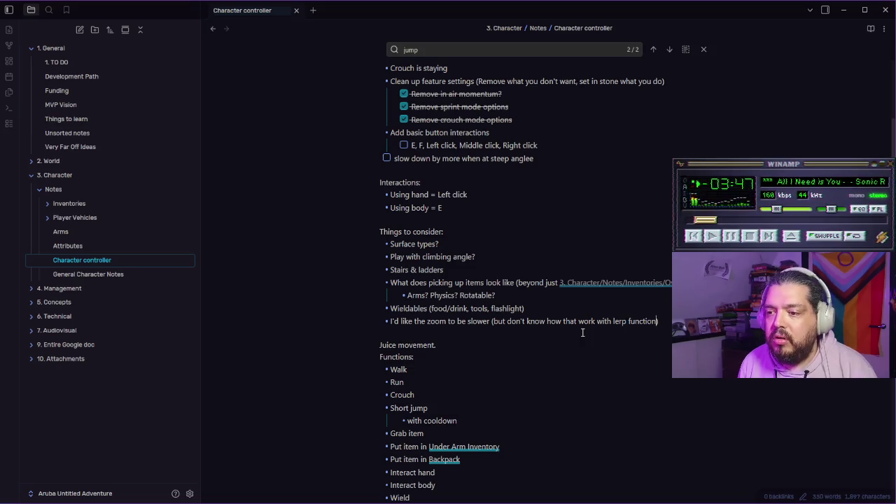
- Add a Character3D note to the steep angle task and delete the Crouch is staying bullet
{"action": "scroll", "coordinate": [491, 198], "scroll_direction": "up", "scroll_amount": 3}
{"action": "left_click", "coordinate": [532, 257]}
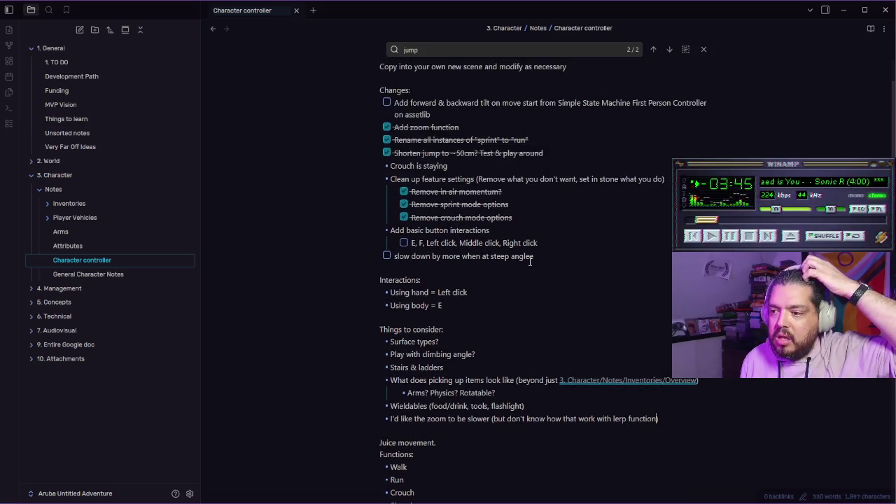
{"action": "key", "text": "BackSpace"}
{"action": "left_click", "coordinate": [519, 259]}
{"action": "type", "text": "?"}
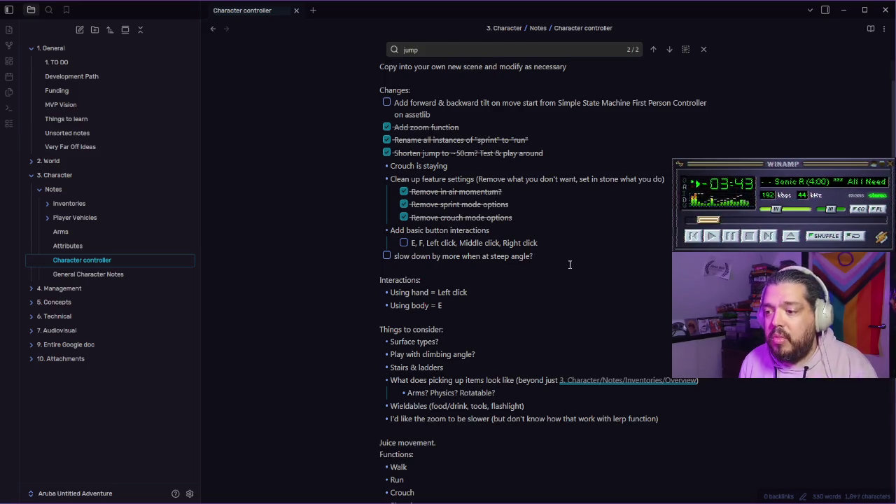
{"action": "type", "text": " Is character3"}
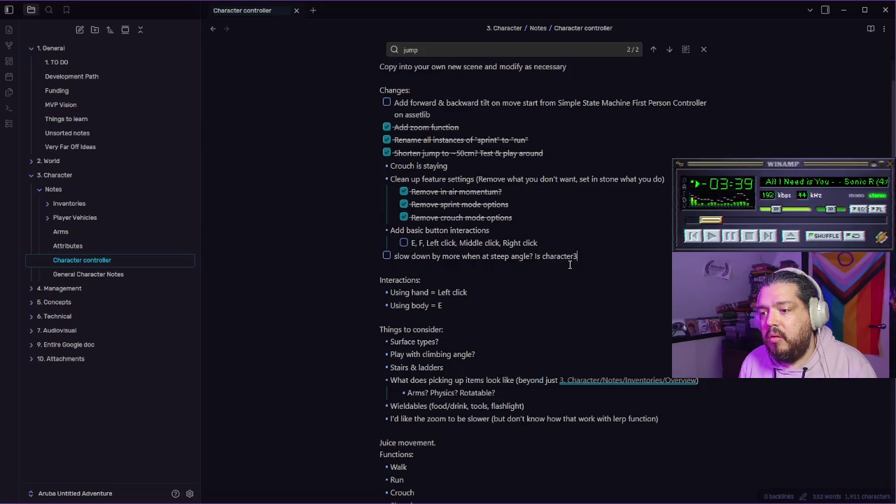
{"action": "type", "text": "D but don't know where"}
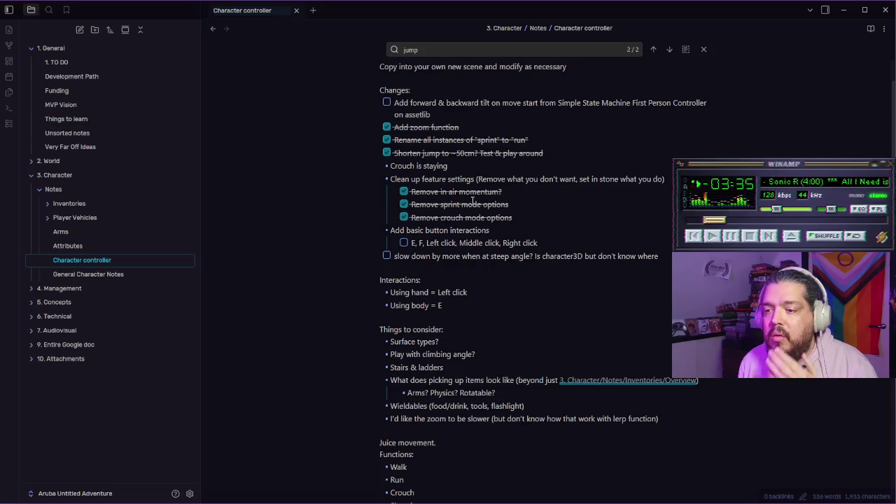
{"action": "left_click_drag", "start_coordinate": [445, 168], "coordinate": [356, 164]}
{"action": "key", "text": "BackSpace"}
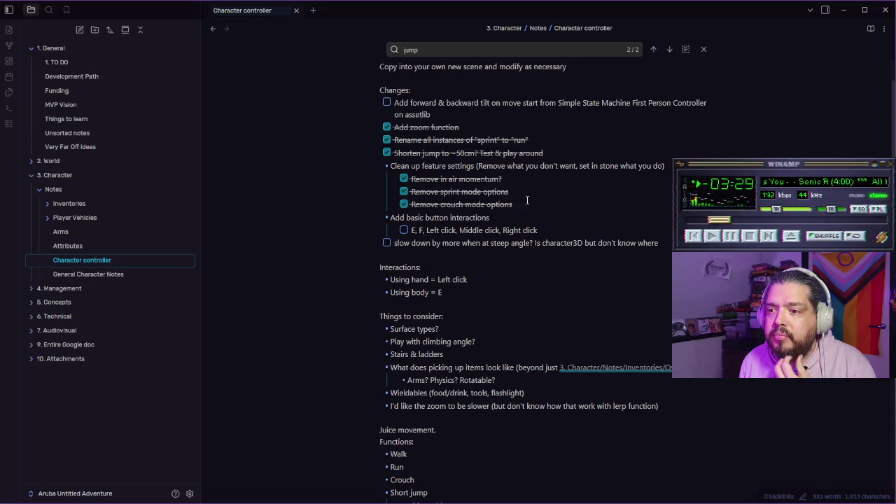
- Split the button inputs into checkboxes: E, F, Left Click, Middle Click, Right Click
{"action": "left_click", "coordinate": [550, 230]}
{"action": "key", "text": "Return"}
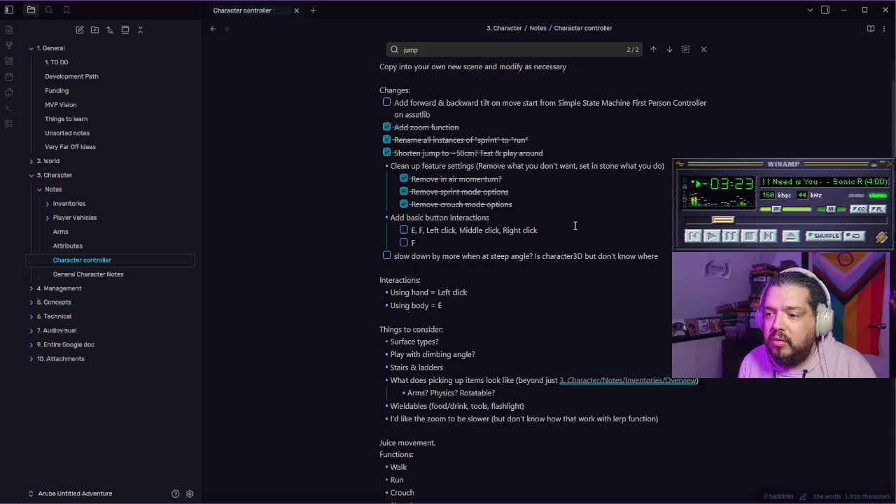
{"action": "key", "text": "Return"}
{"action": "type", "text": "Left Click"}
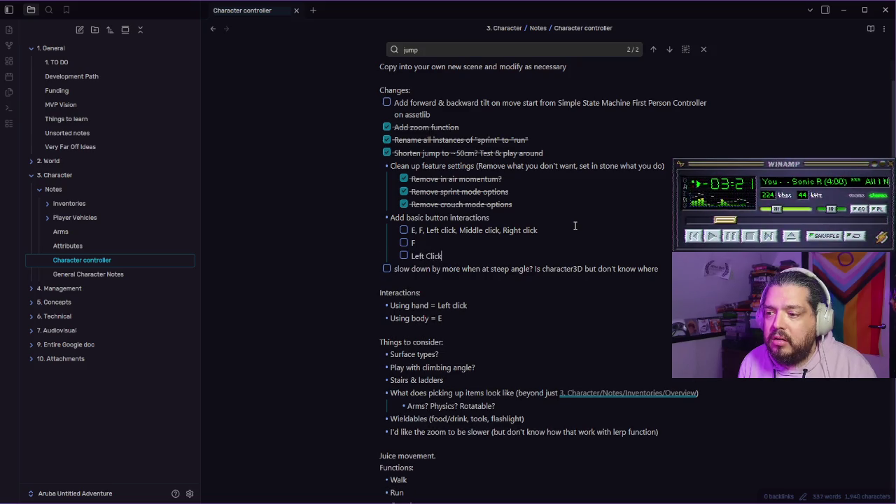
{"action": "key", "text": "Return"}
{"action": "type", "text": "Middle Click"}
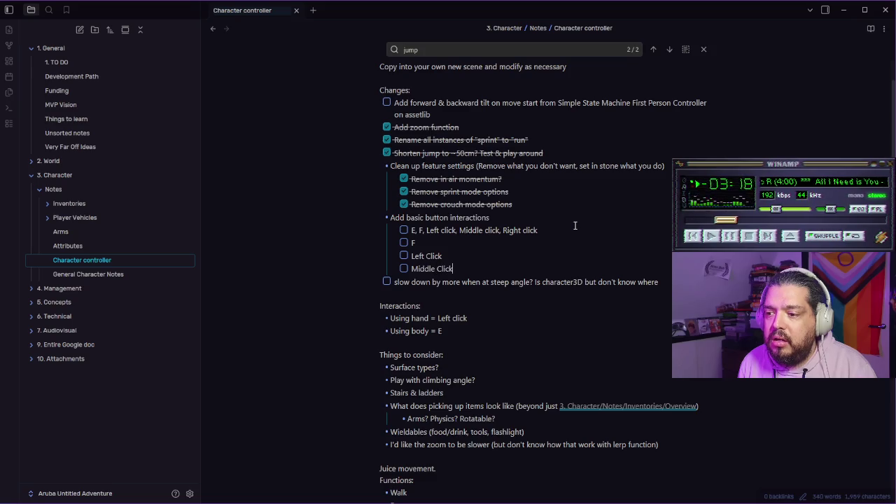
{"action": "key", "text": "Return"}
{"action": "type", "text": "Right Click"}
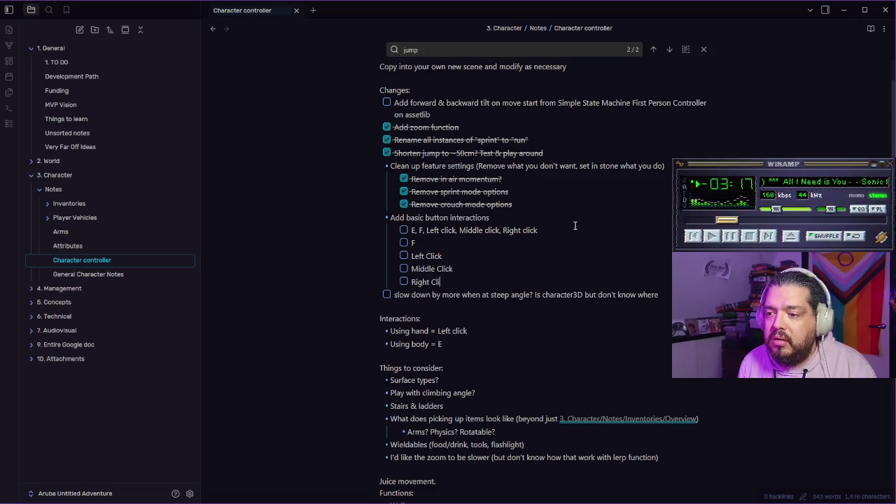
{"action": "left_click_drag", "start_coordinate": [420, 230], "coordinate": [580, 227]}
{"action": "key", "text": "BackSpace"}
{"action": "key", "text": "alt+Tab"}
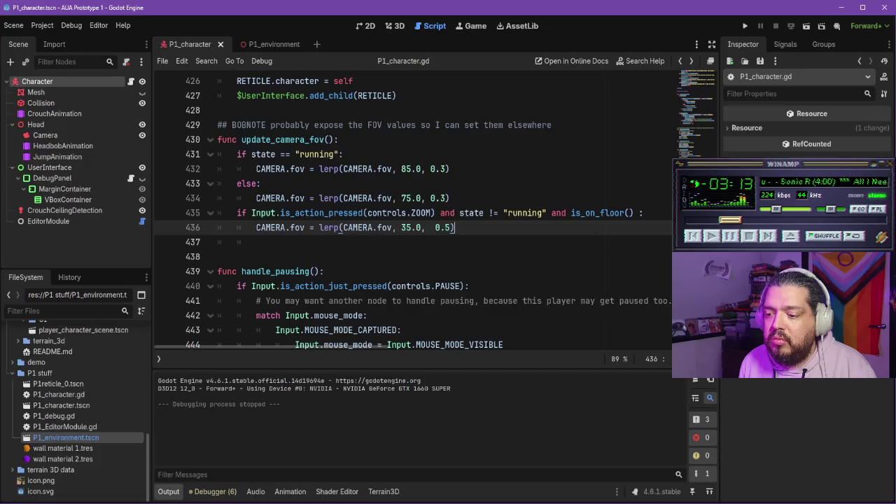
- Open the Input Map in Project Settings and clear the action name filter
{"action": "left_click", "coordinate": [42, 25]}
{"action": "left_click", "coordinate": [53, 38]}
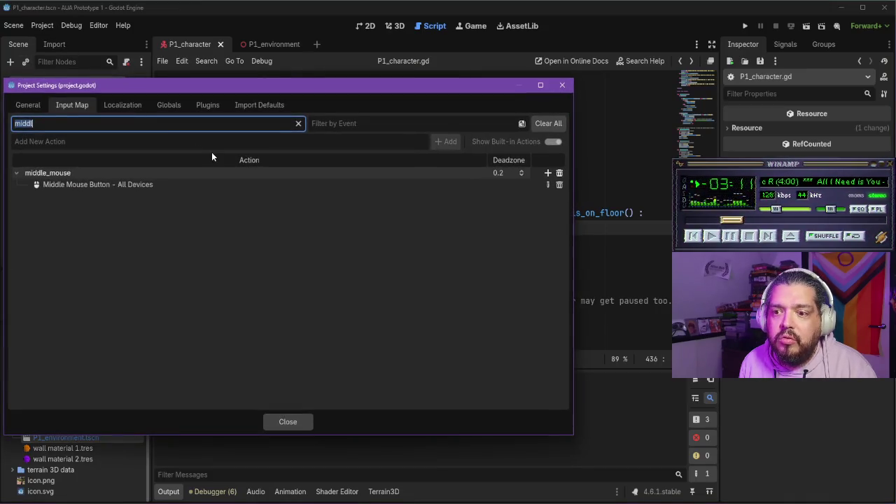
{"action": "key", "text": "BackSpace"}
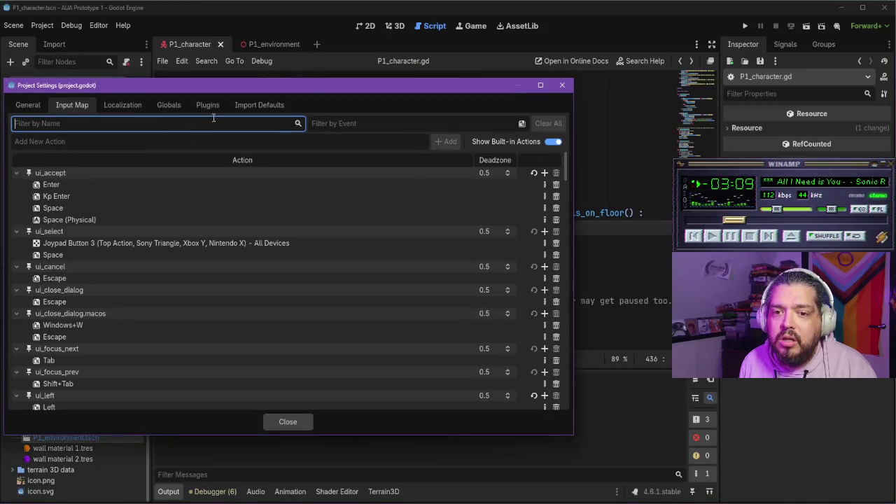
{"action": "left_click", "coordinate": [442, 145]}
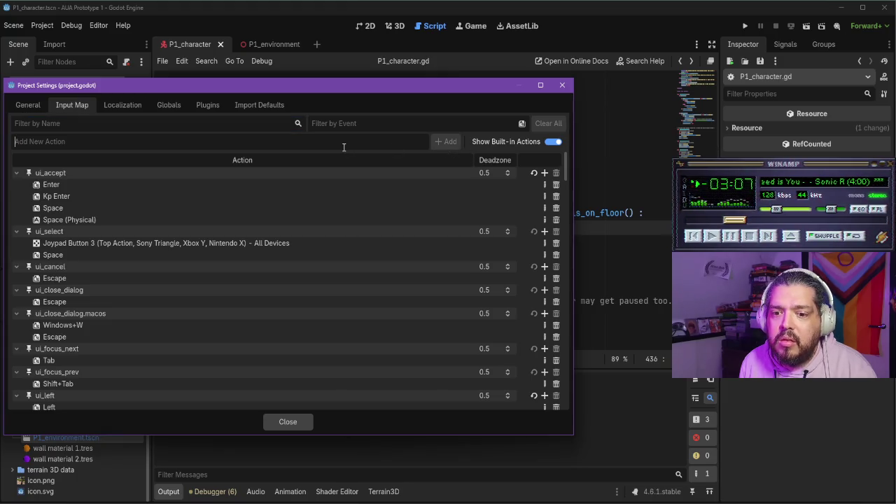
{"action": "scroll", "coordinate": [175, 203], "scroll_direction": "down", "scroll_amount": 5}
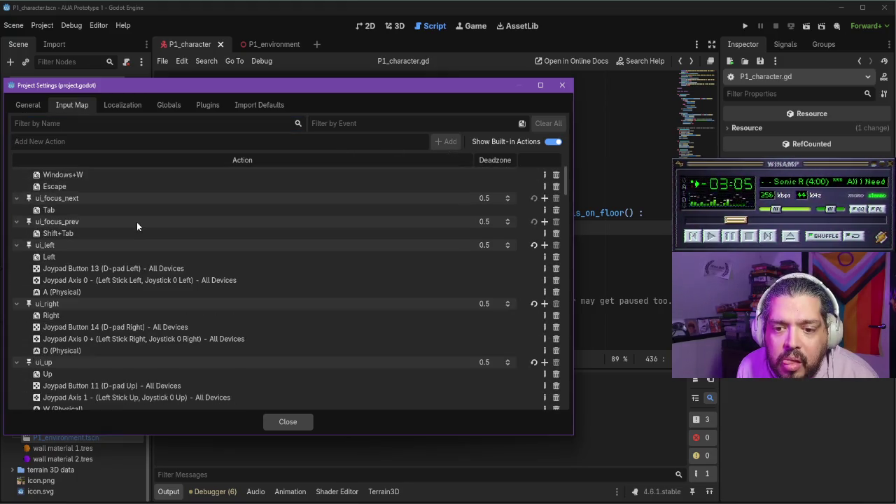
{"action": "scroll", "coordinate": [137, 221], "scroll_direction": "down", "scroll_amount": 10}
{"action": "scroll", "coordinate": [140, 224], "scroll_direction": "down", "scroll_amount": 10}
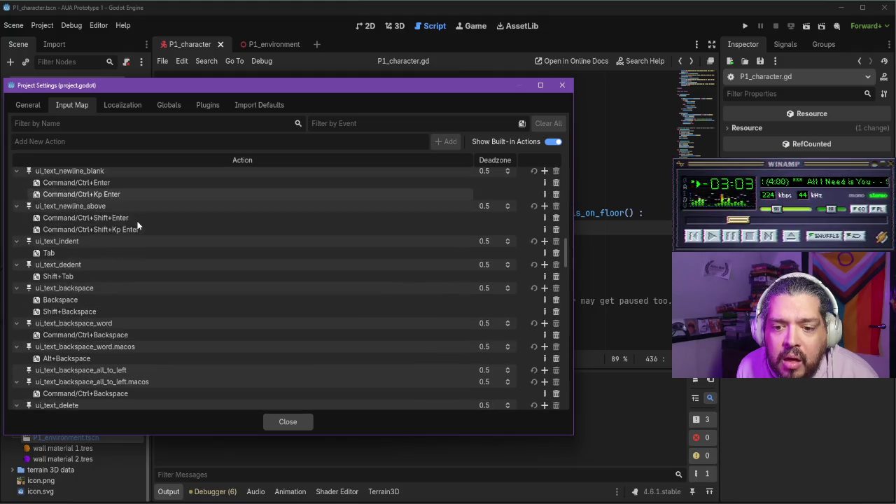
{"action": "left_click_drag", "start_coordinate": [567, 247], "coordinate": [571, 151]}
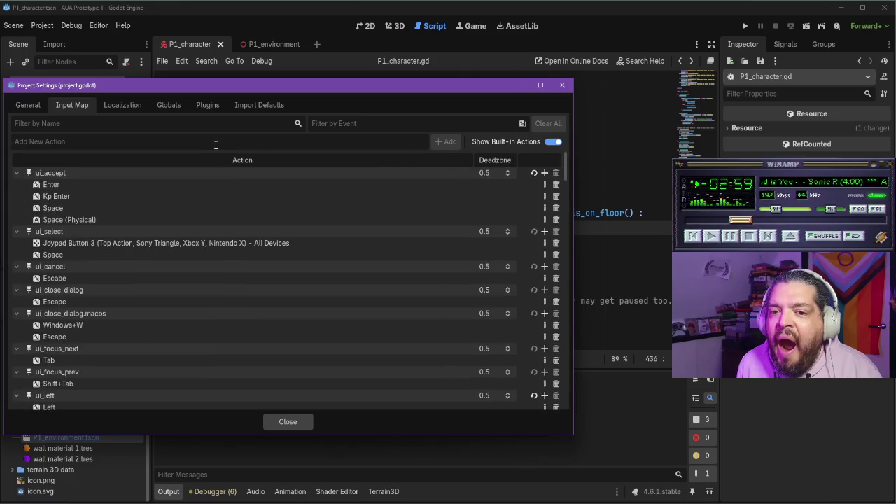
- Add the use_1 and use_2 actions to the Input Map
{"action": "type", "text": "Use"}
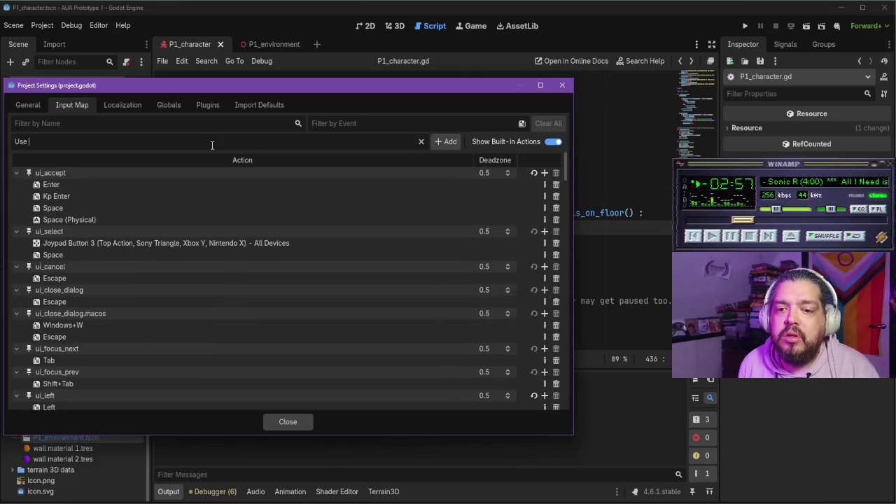
{"action": "key", "text": "BackSpace"}
{"action": "key", "text": "BackSpace"}
{"action": "type", "text": "use_1"}
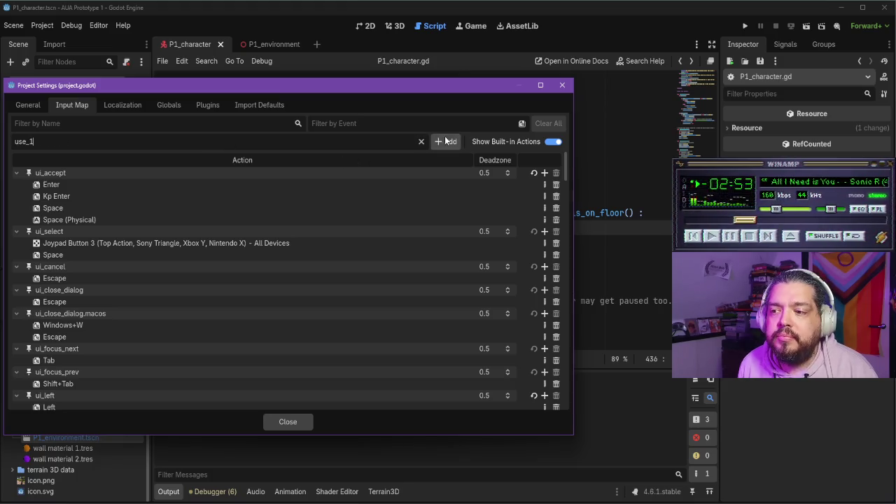
{"action": "left_click", "coordinate": [447, 141]}
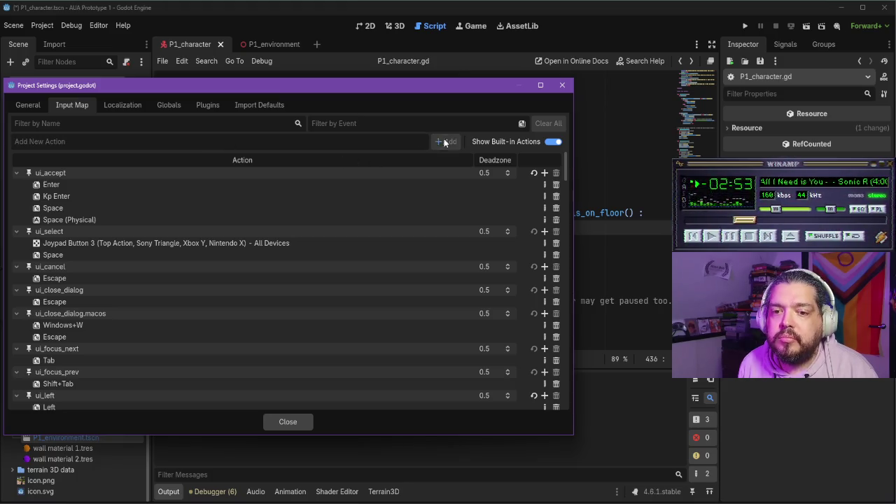
{"action": "type", "text": "use_1"}
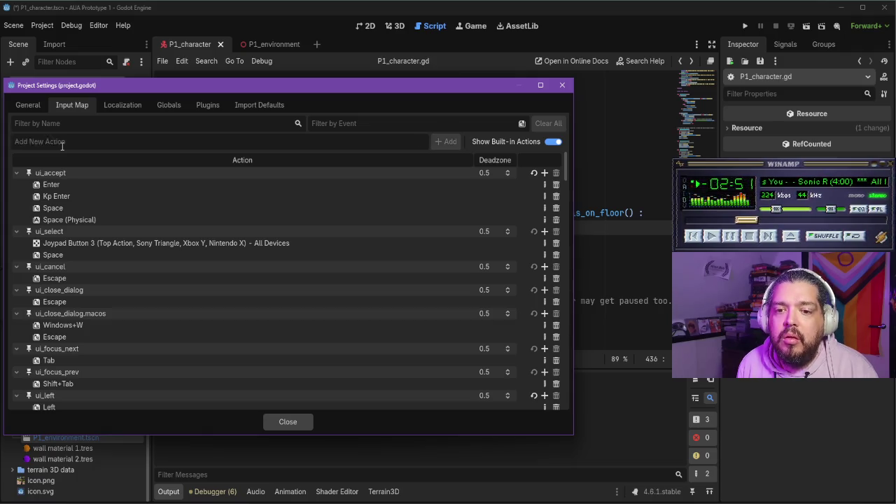
{"action": "key", "text": "BackSpace"}
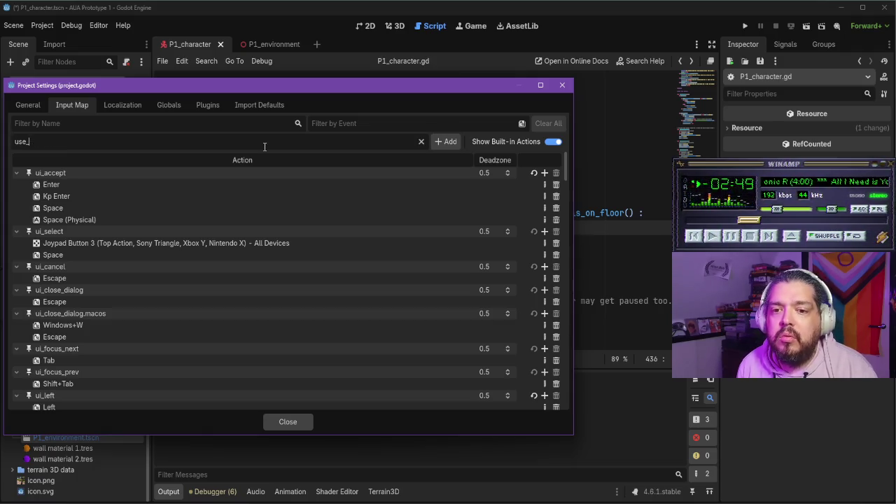
{"action": "left_click", "coordinate": [447, 141]}
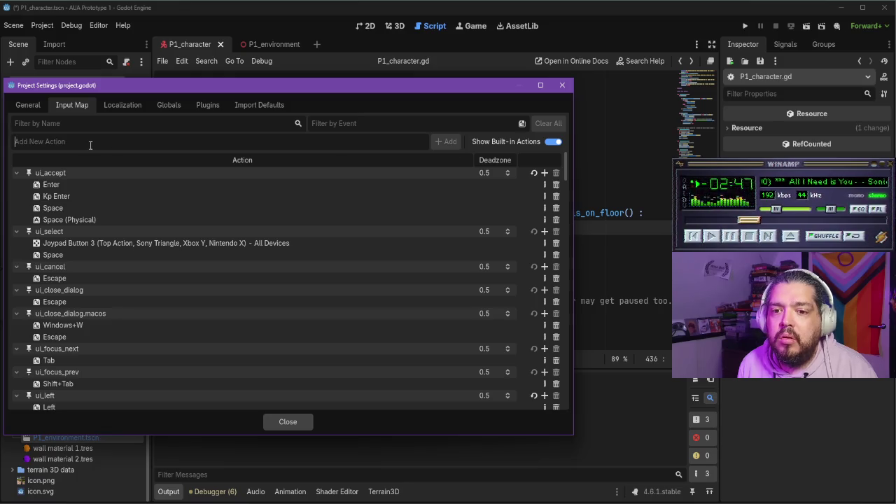
- Add the left_click, right_click and use actions to the Input Map
{"action": "type", "text": "right_lco"}
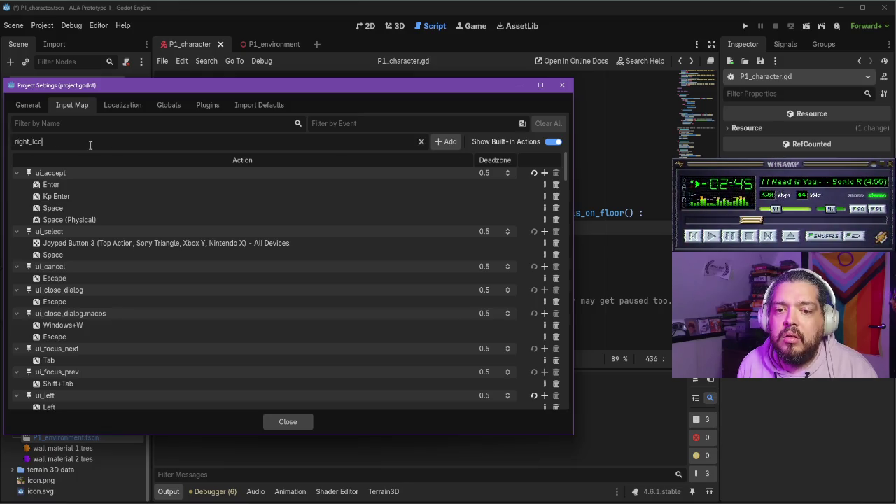
{"action": "key", "text": "BackSpace"}
{"action": "key", "text": "BackSpace"}
{"action": "key", "text": "BackSpace"}
{"action": "type", "text": "left_click"}
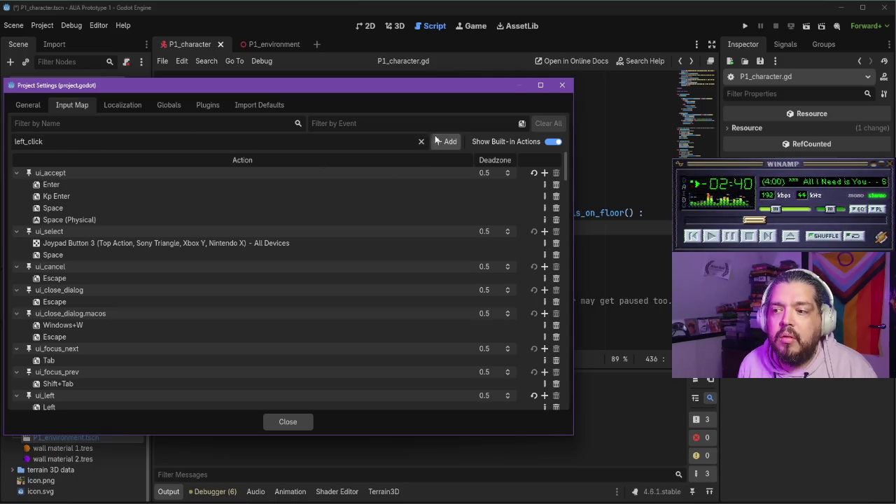
{"action": "left_click", "coordinate": [441, 142]}
{"action": "type", "text": "right_"}
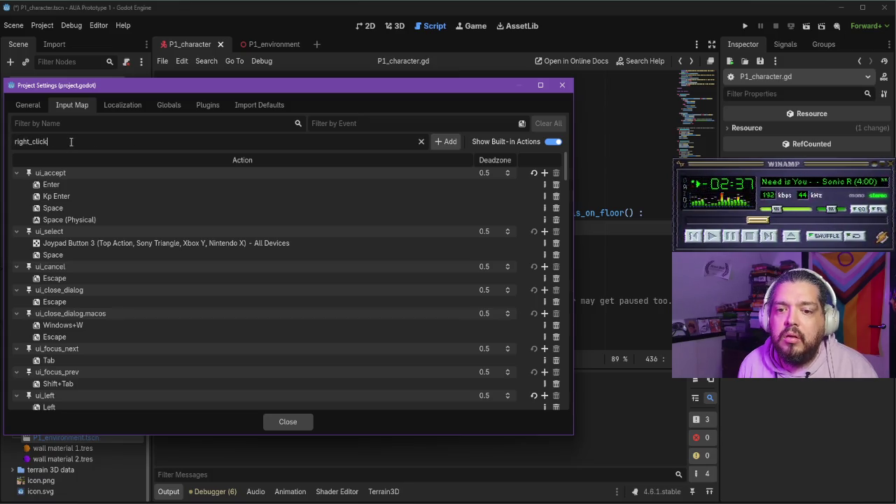
{"action": "left_click", "coordinate": [446, 141]}
{"action": "type", "text": "use"}
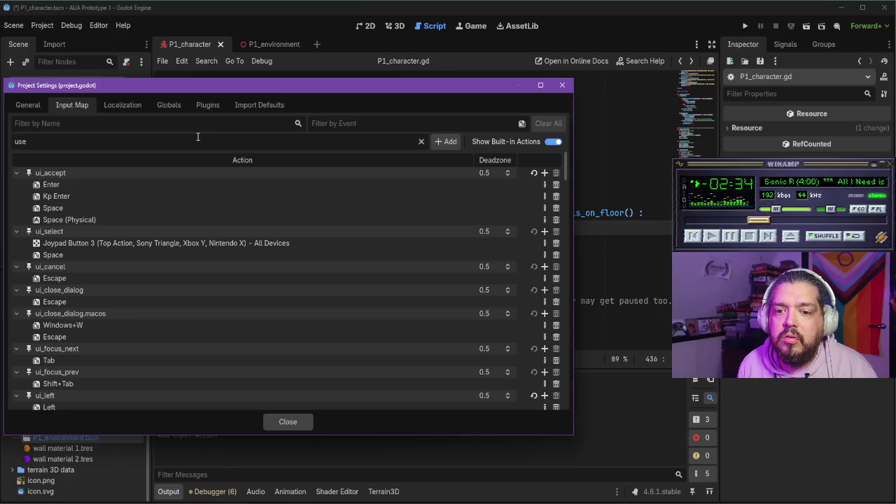
{"action": "key", "text": "Return"}
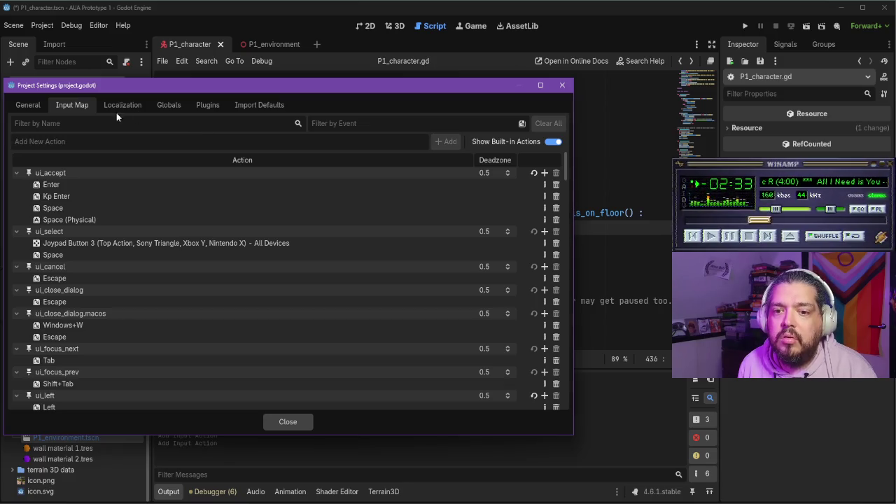
{"action": "type", "text": "use"}
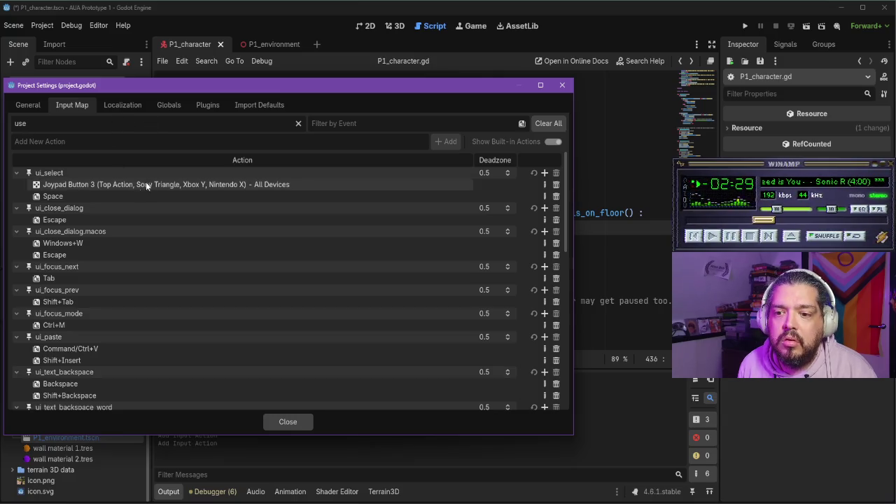
{"action": "type", "text": "_"}
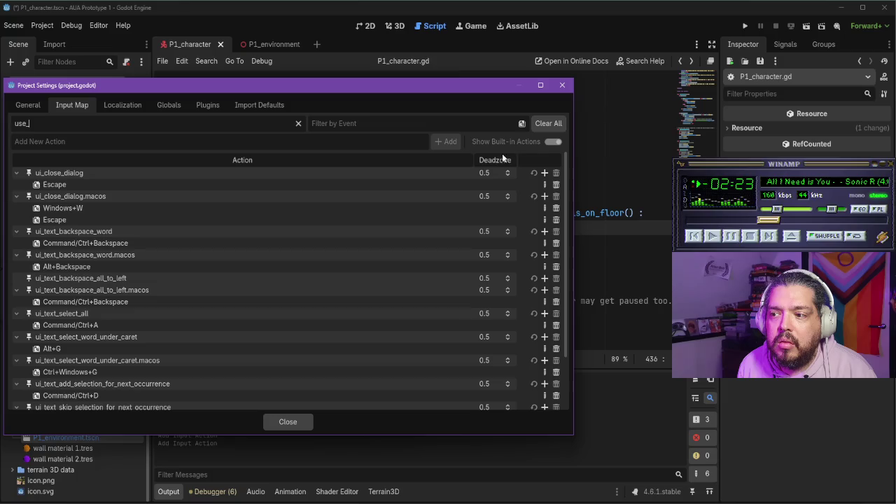
- Clear the use_ filter and hide built-in actions so only the custom actions are listed
{"action": "double_click", "coordinate": [118, 120]}
{"action": "key", "text": "BackSpace"}
{"action": "left_click", "coordinate": [521, 142]}
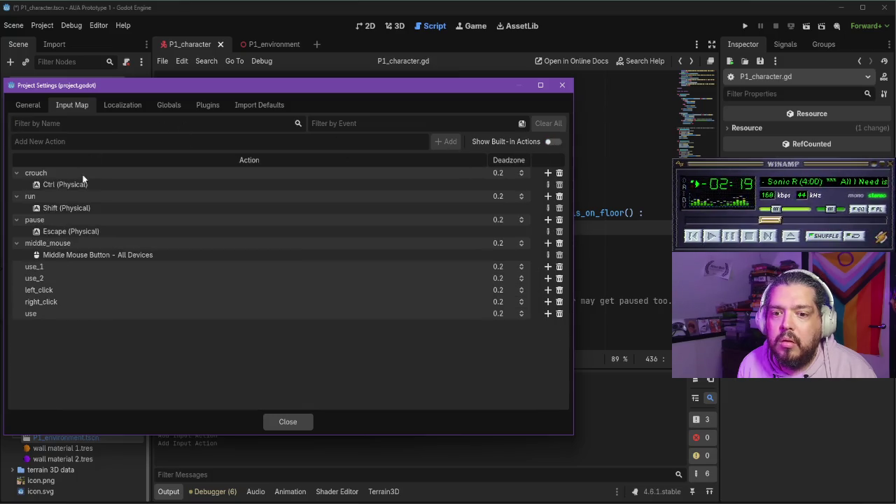
{"action": "double_click", "coordinate": [35, 316]}
{"action": "key", "text": "Escape"}
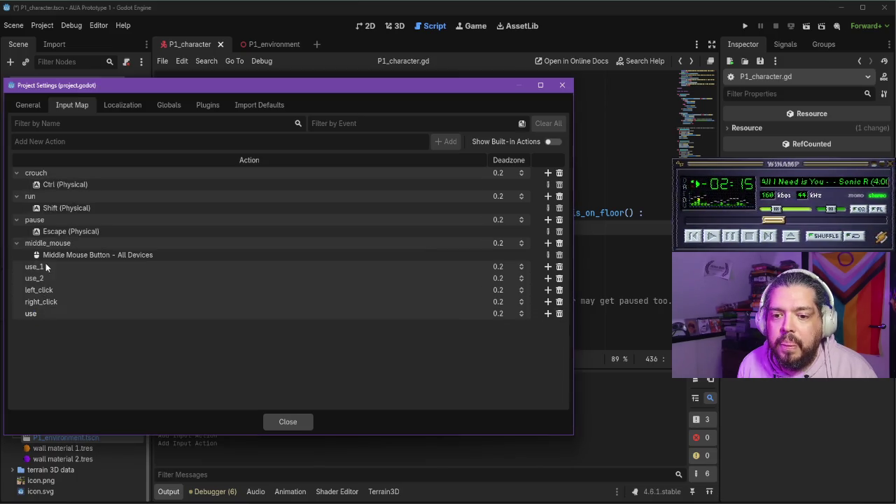
- Bind the E key to use_1 and the F key to use_2
{"action": "double_click", "coordinate": [45, 265]}
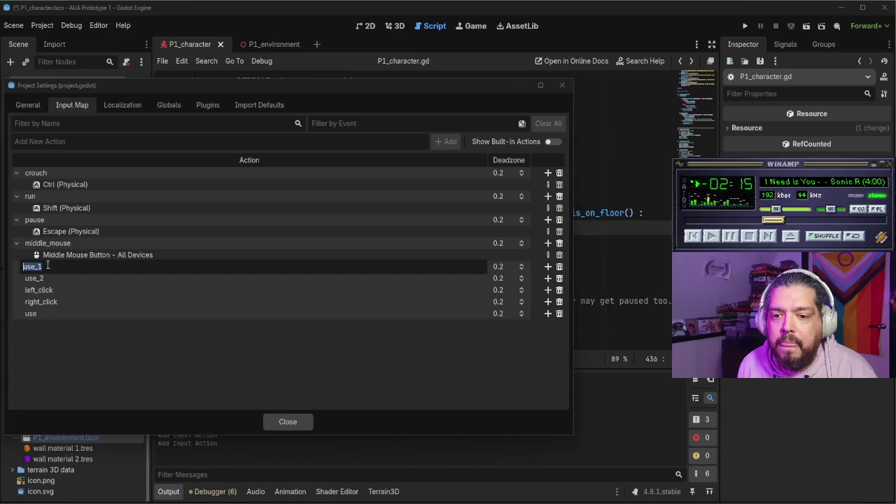
{"action": "left_click", "coordinate": [548, 267]}
{"action": "left_click", "coordinate": [548, 267]}
{"action": "left_click", "coordinate": [147, 197]}
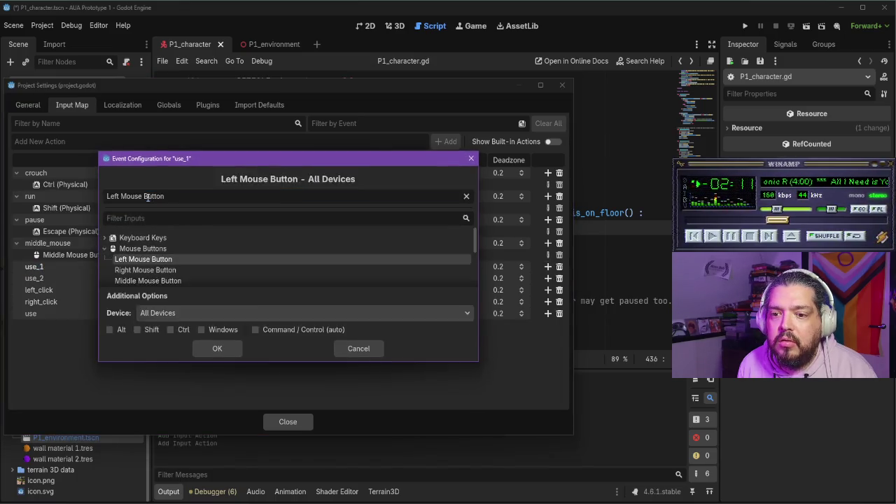
{"action": "key", "text": "e"}
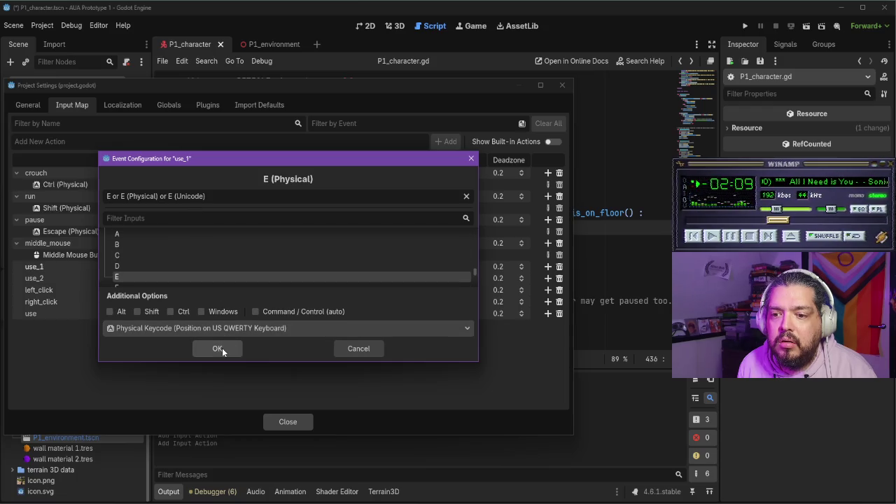
{"action": "left_click", "coordinate": [222, 348]}
{"action": "left_click", "coordinate": [549, 289]}
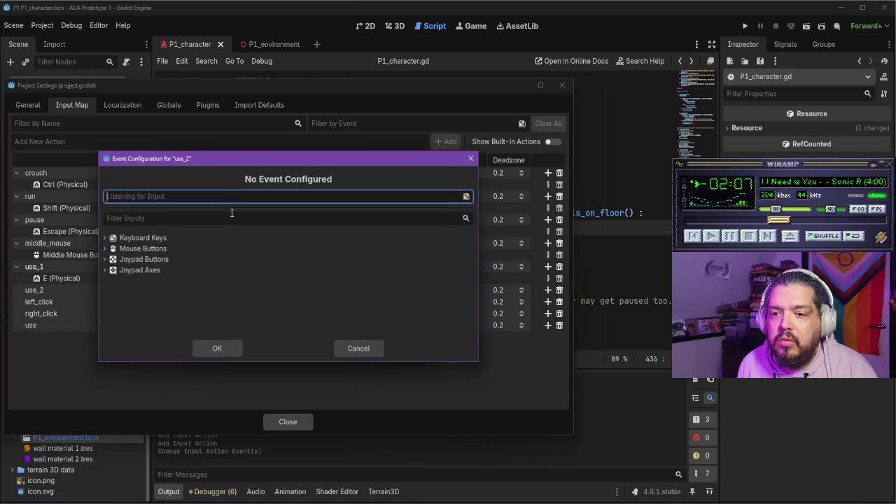
{"action": "key", "text": "f"}
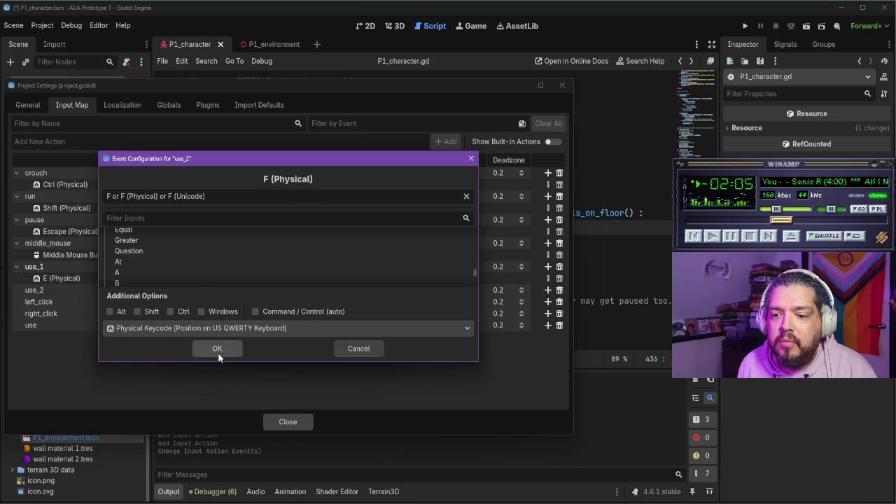
{"action": "left_click", "coordinate": [214, 350]}
- Bind the left and right mouse buttons to left_click and right_click, then delete the use action
{"action": "left_click", "coordinate": [549, 313]}
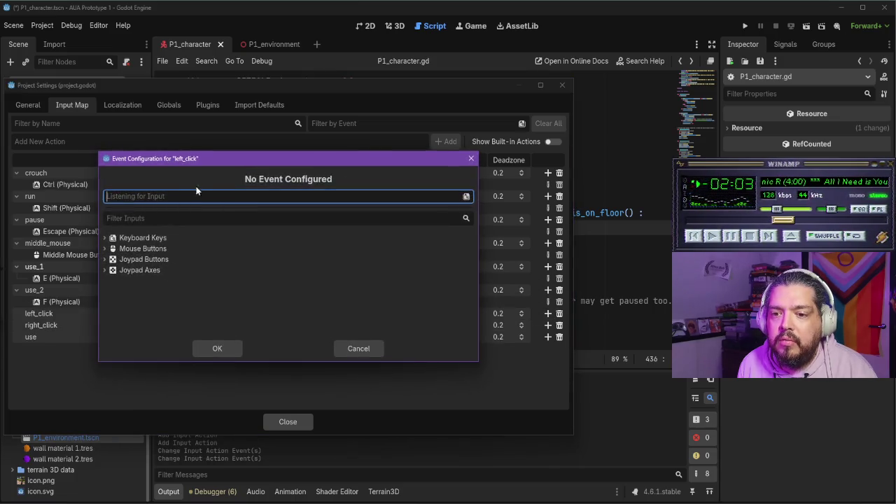
{"action": "left_click", "coordinate": [196, 195]}
{"action": "left_click", "coordinate": [224, 348]}
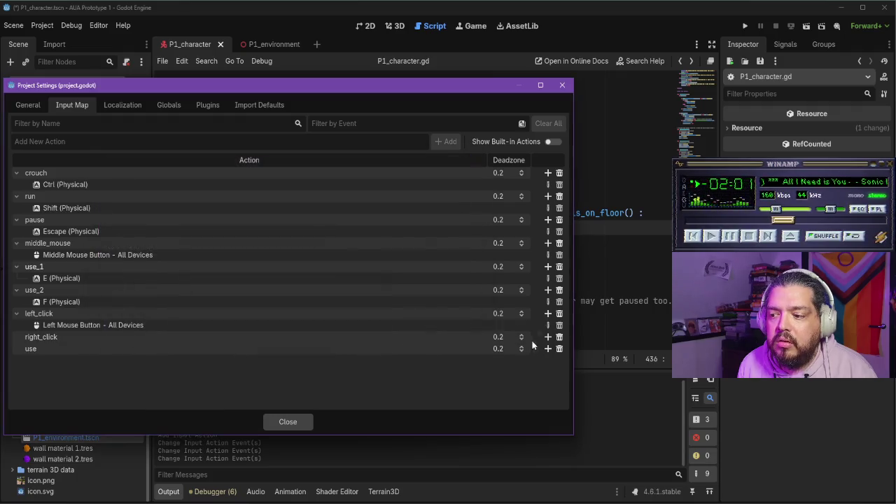
{"action": "left_click", "coordinate": [548, 337]}
{"action": "right_click", "coordinate": [183, 196]}
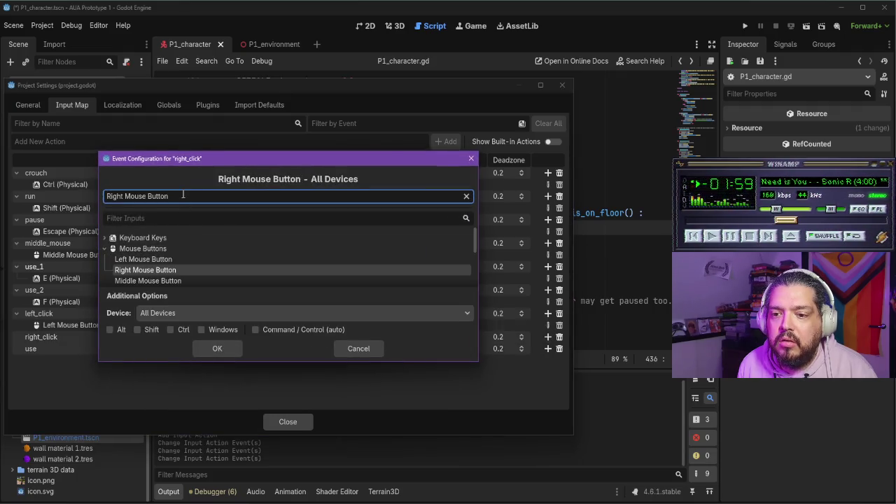
{"action": "left_click", "coordinate": [217, 346]}
{"action": "left_click", "coordinate": [560, 360]}
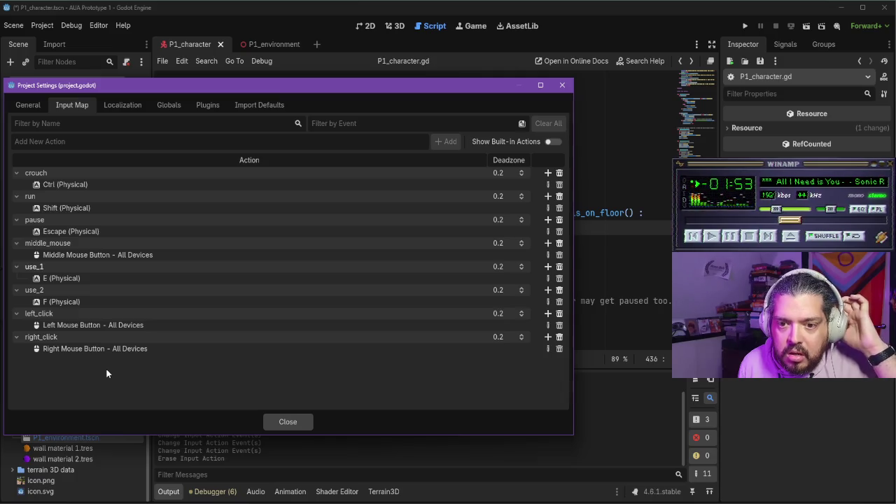
- Close Project Settings, briefly test-run the game moving the player, then stop it
{"action": "left_click", "coordinate": [288, 419]}
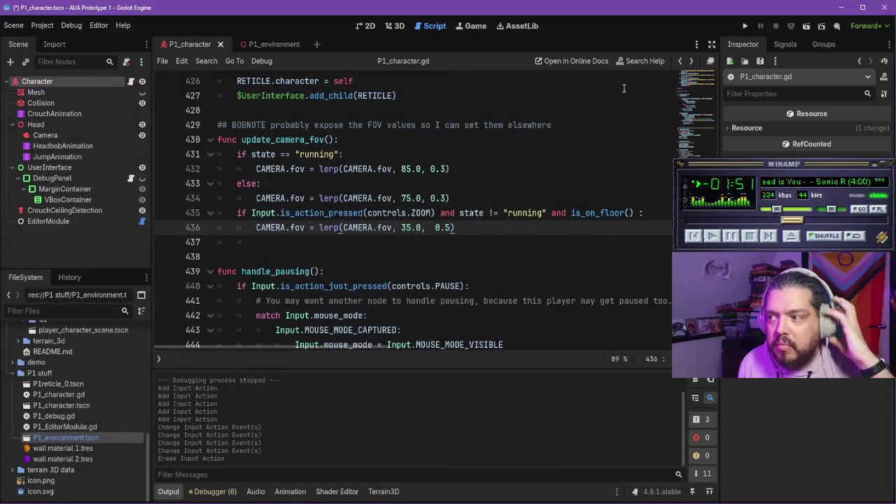
{"action": "left_click", "coordinate": [745, 25]}
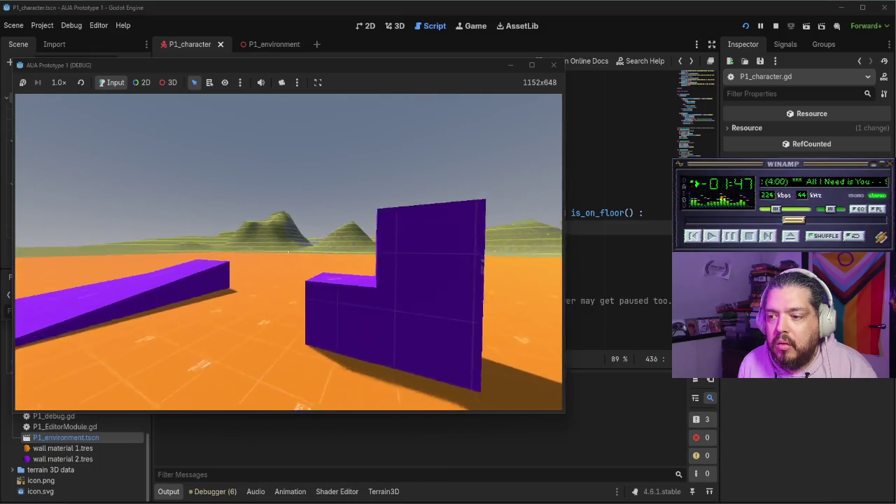
{"action": "key", "text": "s"}
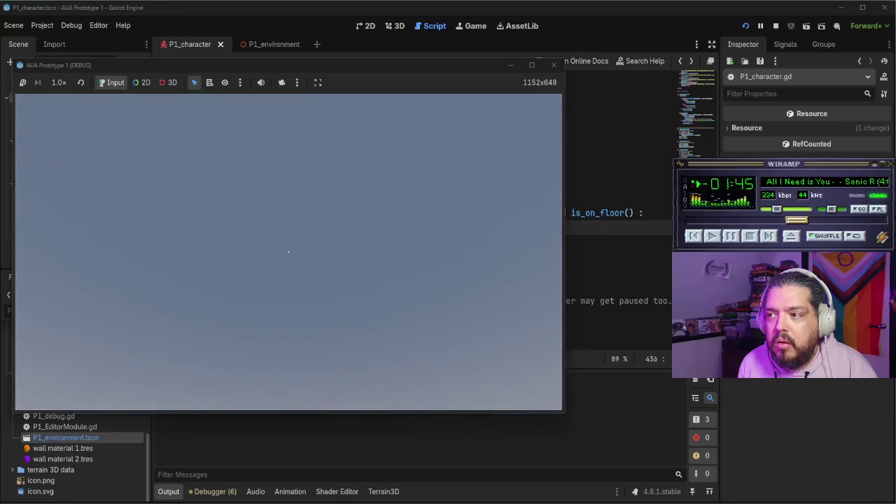
{"action": "key", "text": "Escape"}
{"action": "left_click", "coordinate": [554, 65]}
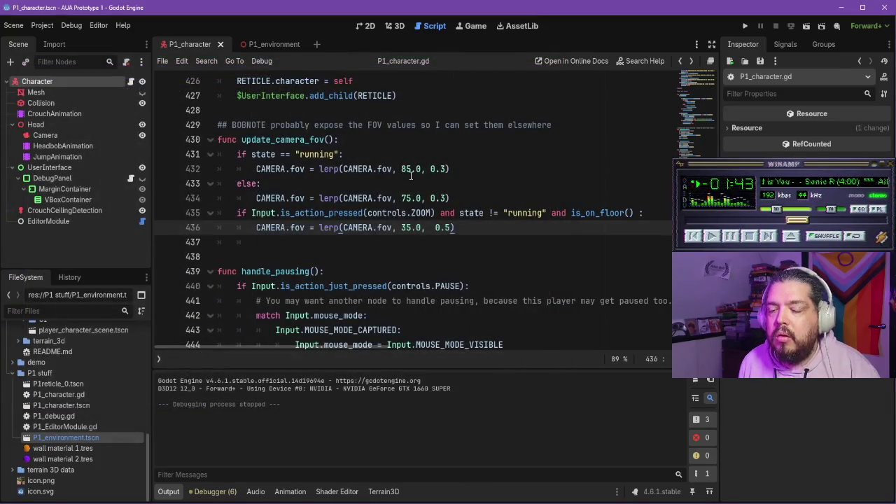
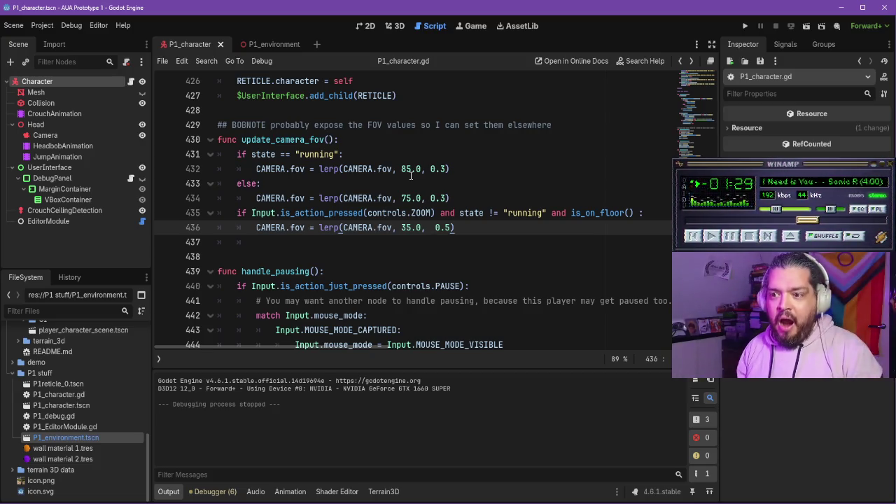
- Browse the 'cont' node type matches, then close the picker without creating anything
{"action": "key", "text": "ctrl+f"}
{"action": "key", "text": "BackSpace"}
{"action": "key", "text": "BackSpace"}
{"action": "type", "text": "cont"}
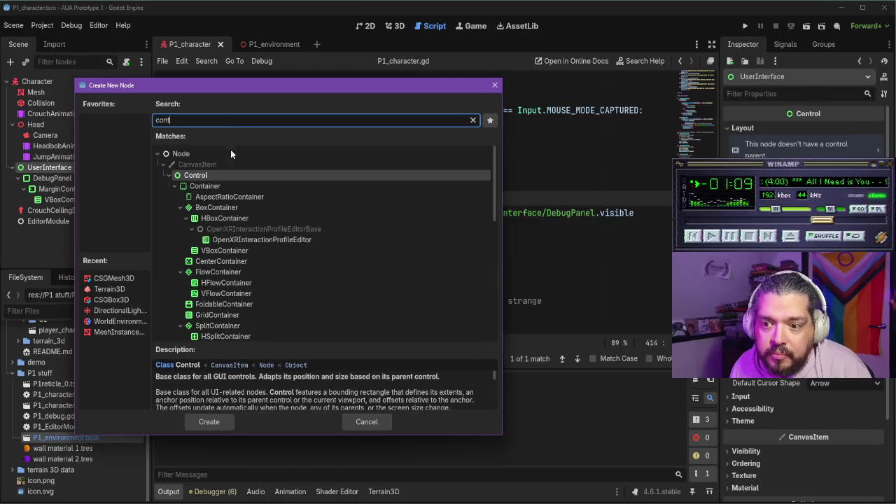
{"action": "scroll", "coordinate": [238, 207], "scroll_direction": "down", "scroll_amount": 1}
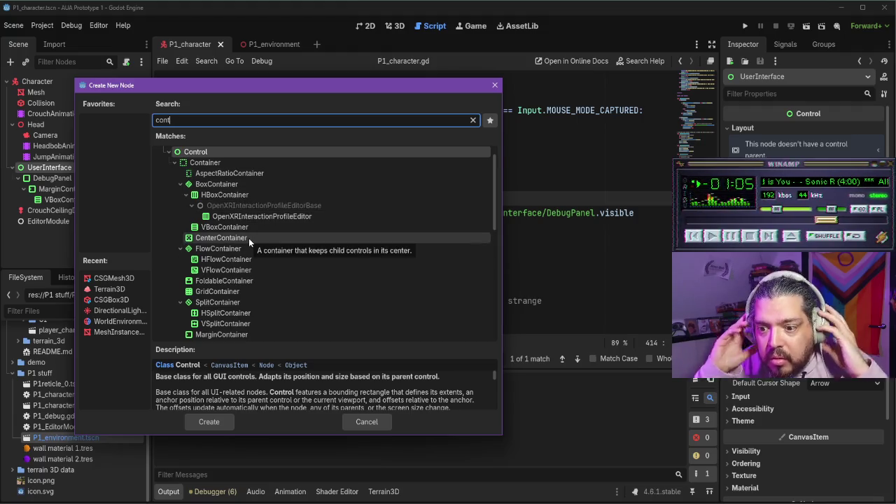
{"action": "scroll", "coordinate": [248, 238], "scroll_direction": "down", "scroll_amount": 3}
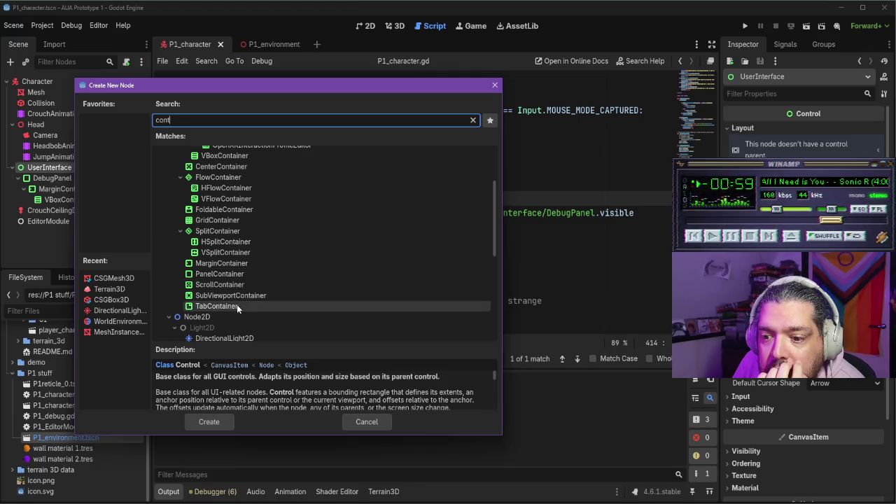
{"action": "scroll", "coordinate": [237, 304], "scroll_direction": "up", "scroll_amount": 5}
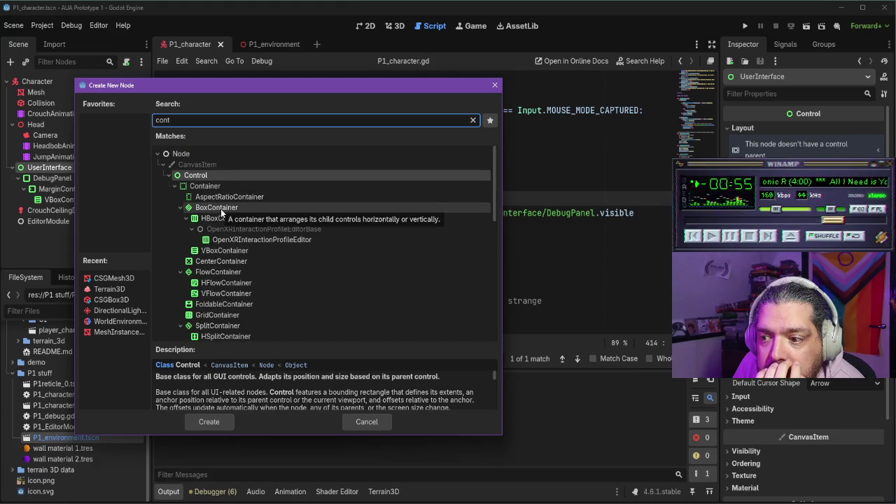
{"action": "scroll", "coordinate": [230, 266], "scroll_direction": "down", "scroll_amount": 2}
{"action": "scroll", "coordinate": [230, 266], "scroll_direction": "down", "scroll_amount": 1}
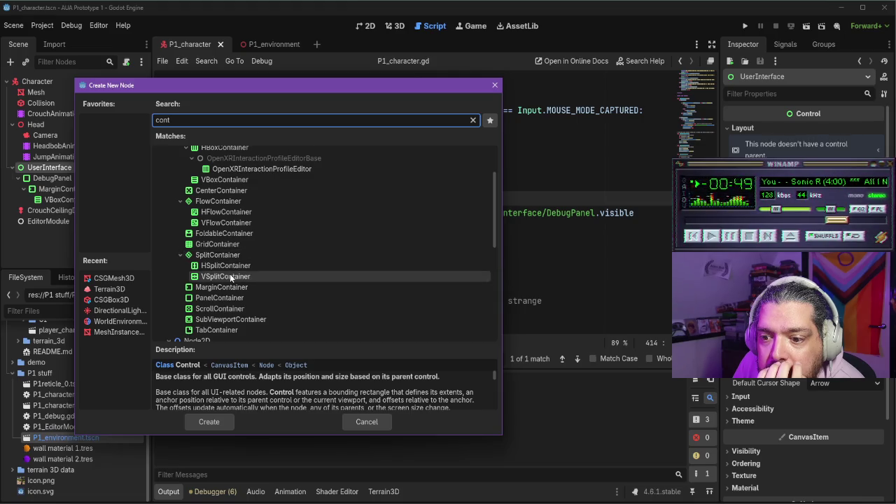
{"action": "scroll", "coordinate": [217, 223], "scroll_direction": "up", "scroll_amount": 2}
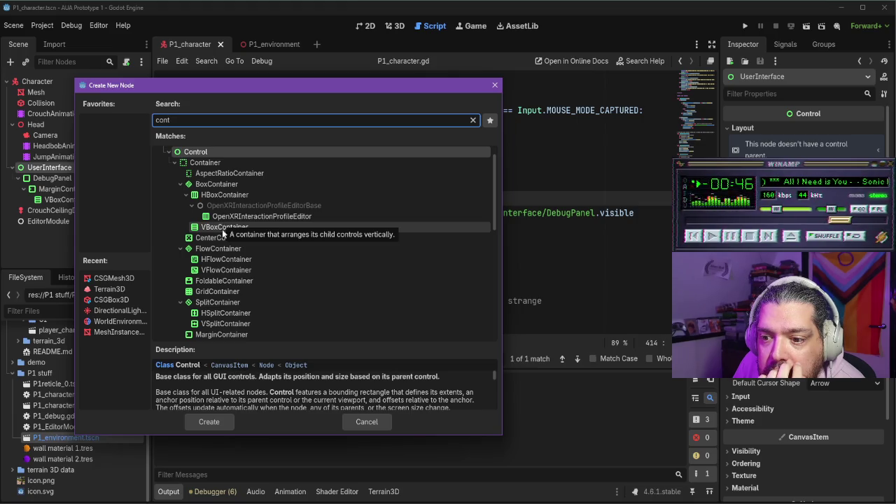
{"action": "left_click", "coordinate": [374, 425]}
{"action": "left_click", "coordinate": [66, 199]}
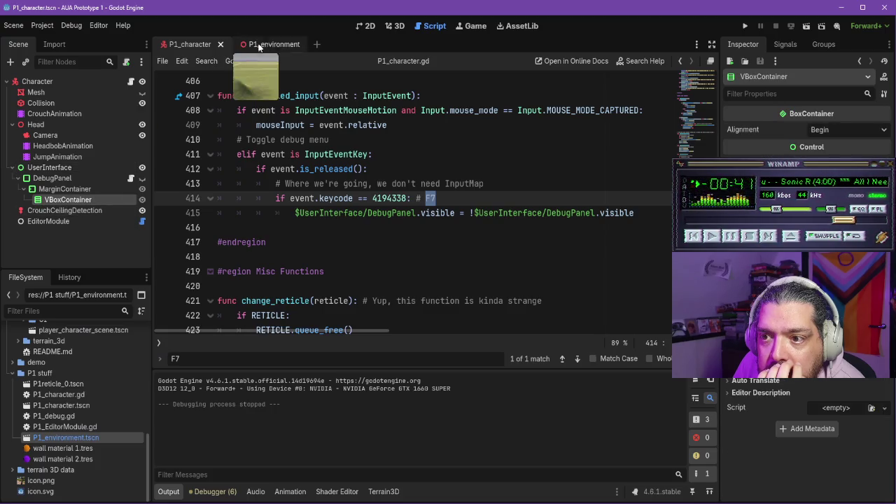
- In the 2D view, make DebugPanel visible and hide UserInterface in the editor
{"action": "left_click", "coordinate": [368, 26]}
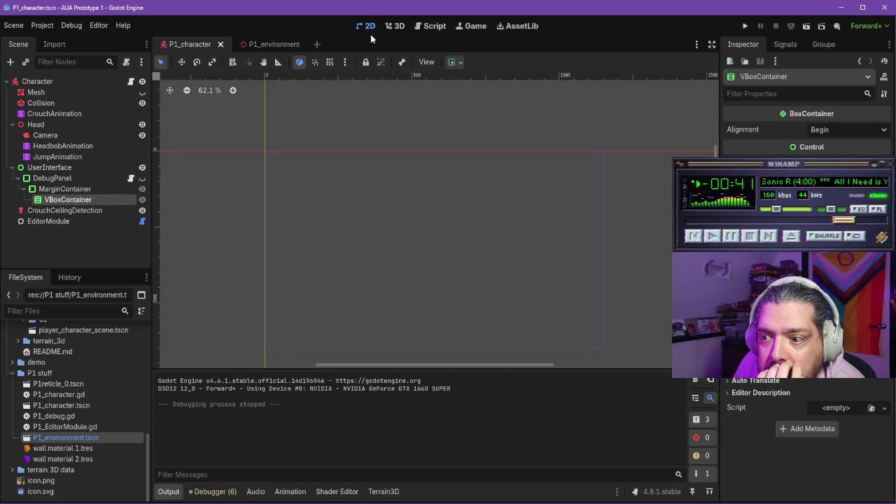
{"action": "left_click", "coordinate": [83, 178]}
{"action": "left_click", "coordinate": [142, 178]}
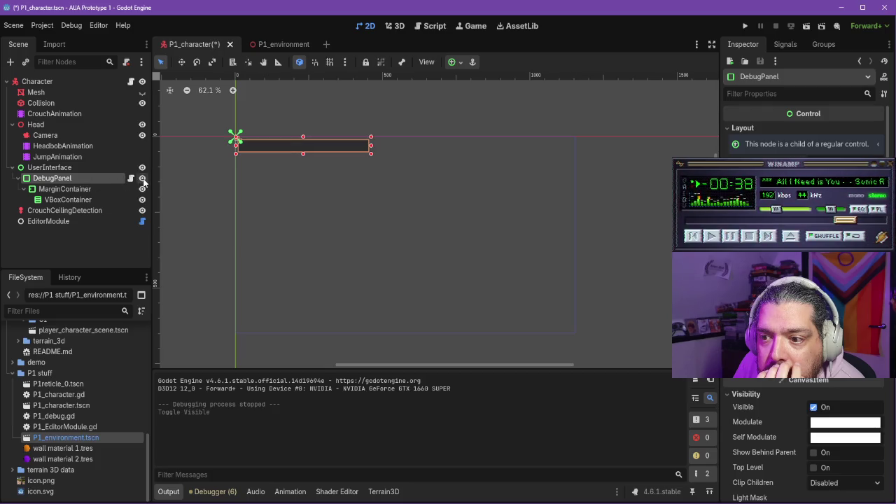
{"action": "left_click", "coordinate": [91, 190]}
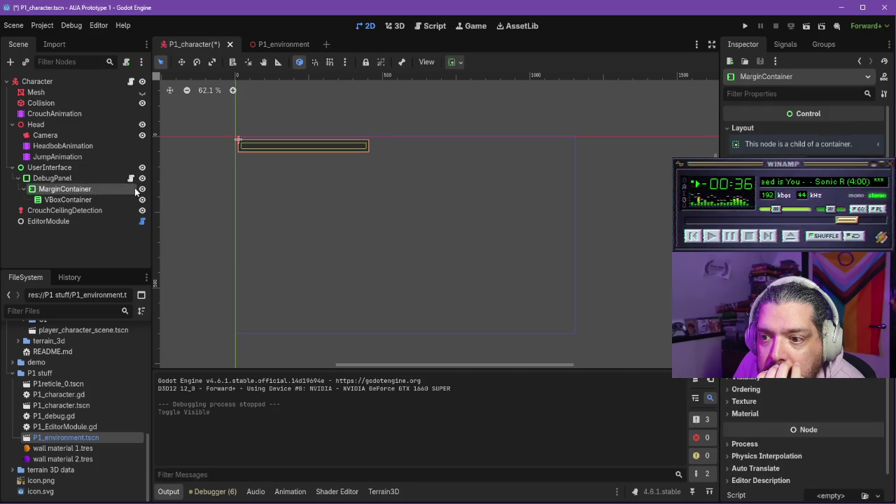
{"action": "left_click", "coordinate": [82, 200]}
{"action": "left_click", "coordinate": [62, 180]}
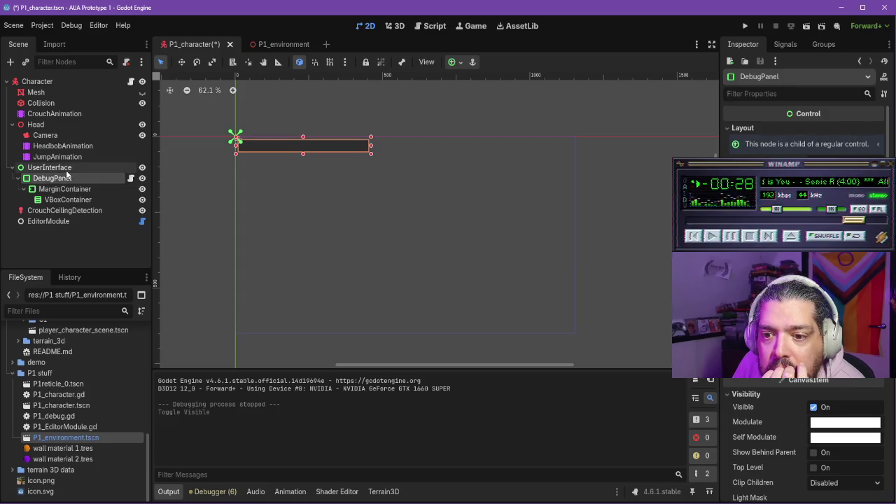
{"action": "left_click", "coordinate": [66, 169]}
{"action": "left_click", "coordinate": [142, 178]}
{"action": "left_click", "coordinate": [142, 178]}
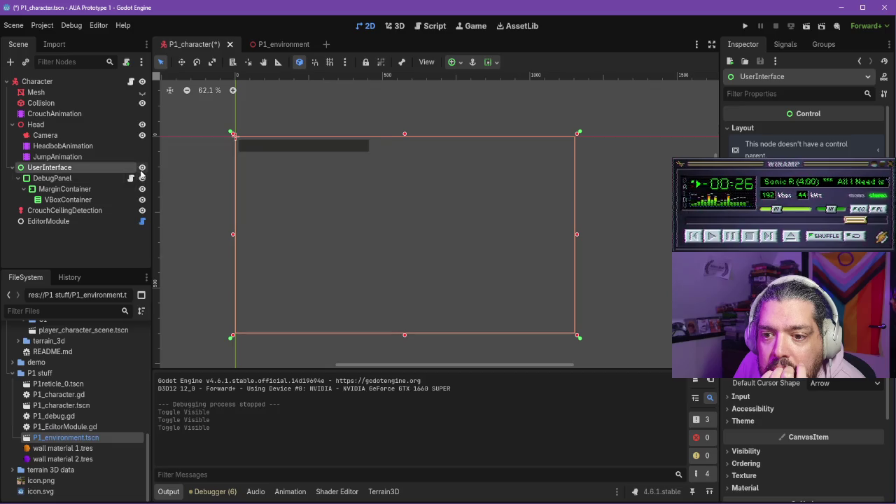
{"action": "left_click", "coordinate": [142, 168]}
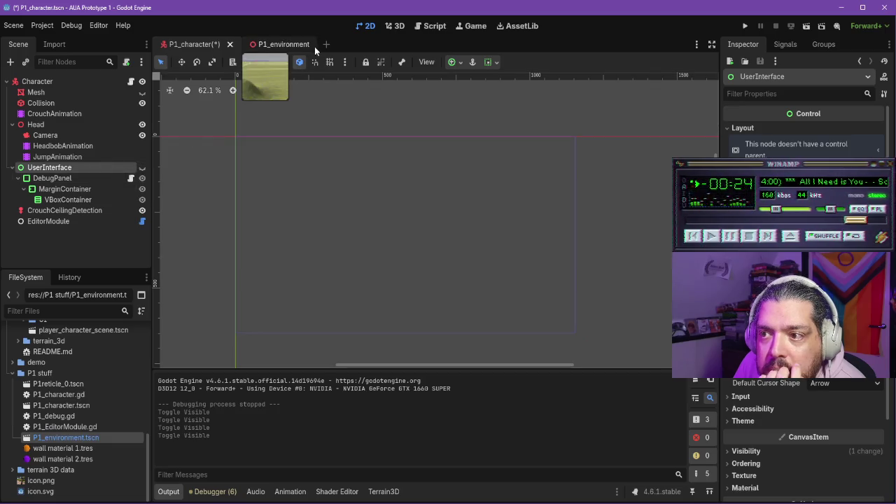
{"action": "left_click", "coordinate": [277, 44]}
{"action": "left_click", "coordinate": [202, 38]}
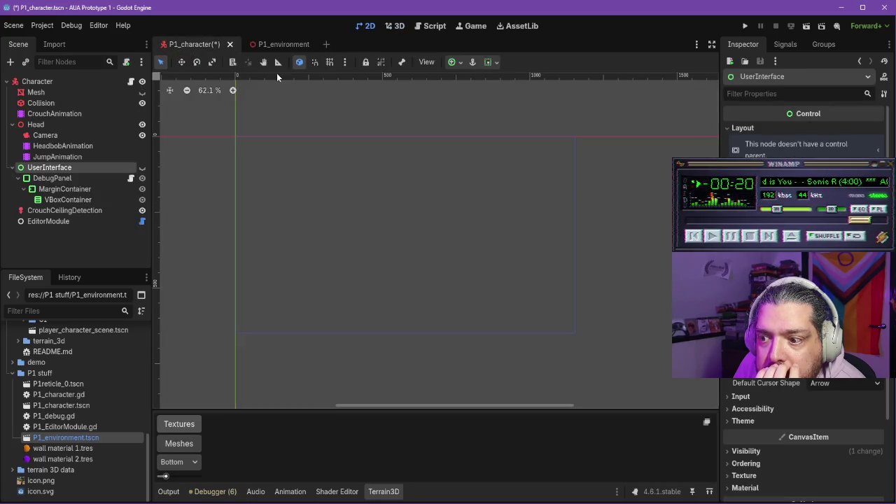
- Start adding a child node to UserInterface
{"action": "right_click", "coordinate": [73, 169]}
{"action": "left_click", "coordinate": [112, 179]}
{"action": "scroll", "coordinate": [245, 184], "scroll_direction": "down", "scroll_amount": 5}
{"action": "scroll", "coordinate": [251, 183], "scroll_direction": "up", "scroll_amount": 5}
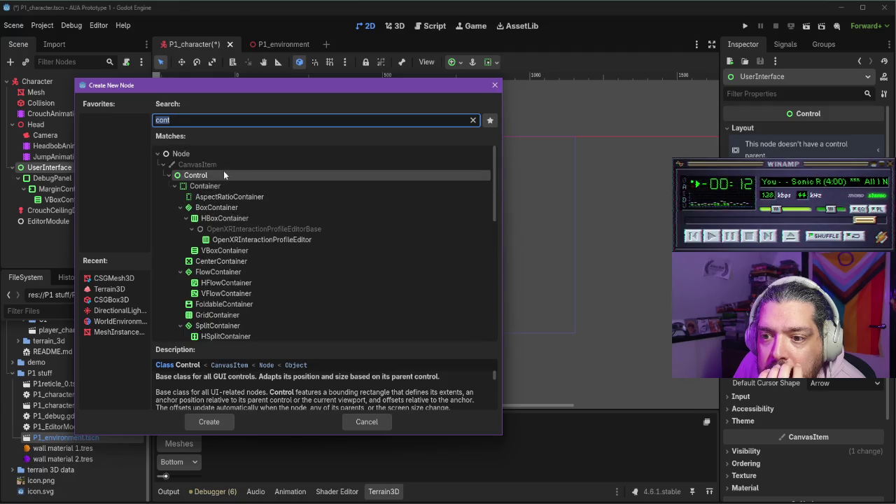
- Browse the node type list, expanding Node2D to see its child types
{"action": "left_click", "coordinate": [217, 165]}
{"action": "key", "text": "BackSpace"}
{"action": "key", "text": "BackSpace"}
{"action": "key", "text": "BackSpace"}
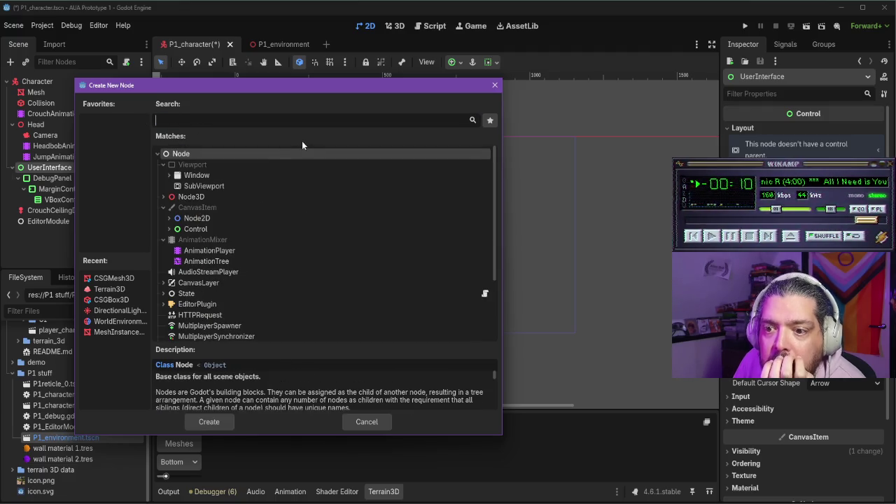
{"action": "scroll", "coordinate": [211, 164], "scroll_direction": "down", "scroll_amount": 1}
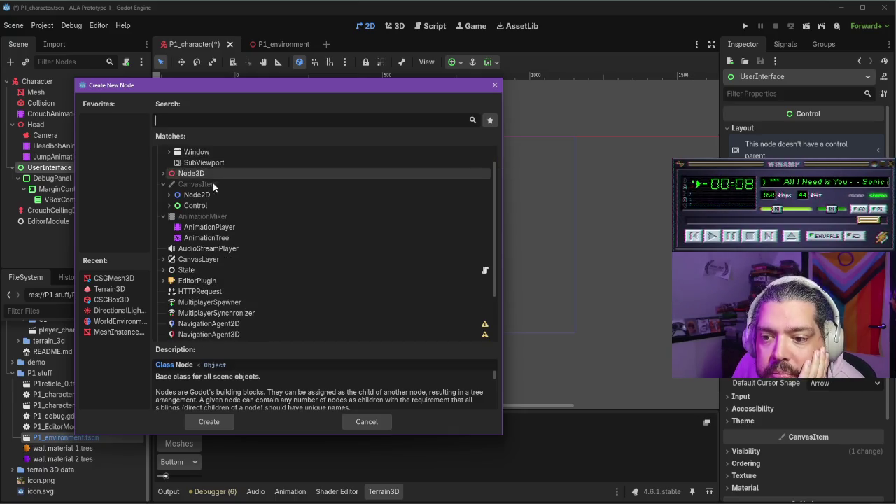
{"action": "left_click", "coordinate": [189, 195]}
{"action": "left_click", "coordinate": [171, 195]}
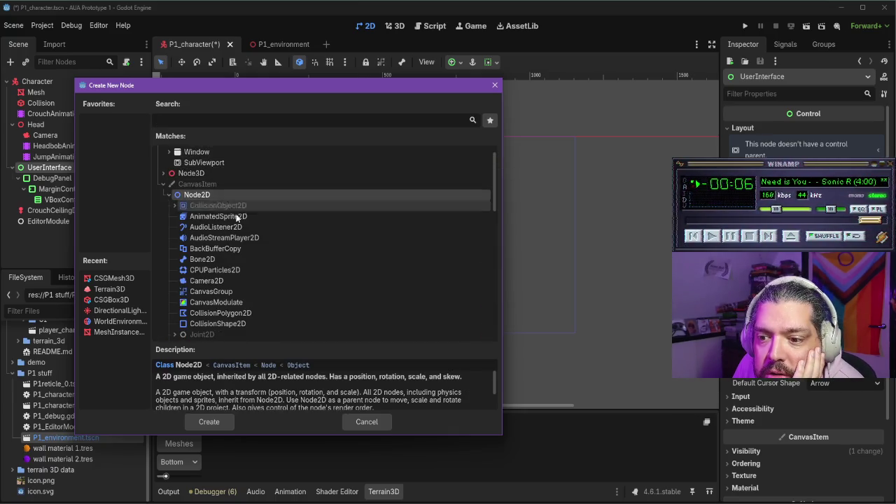
{"action": "scroll", "coordinate": [238, 223], "scroll_direction": "down", "scroll_amount": 1}
{"action": "scroll", "coordinate": [239, 233], "scroll_direction": "down", "scroll_amount": 7}
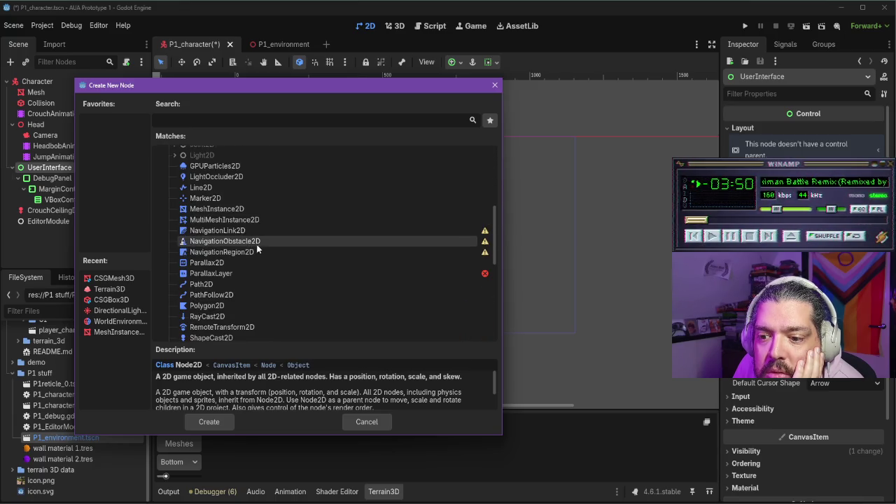
{"action": "scroll", "coordinate": [256, 245], "scroll_direction": "down", "scroll_amount": 3}
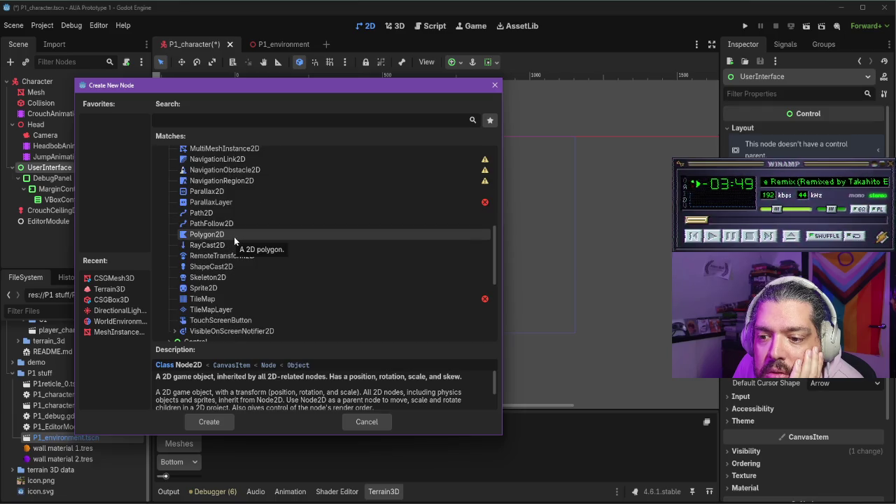
{"action": "scroll", "coordinate": [234, 237], "scroll_direction": "down", "scroll_amount": 1}
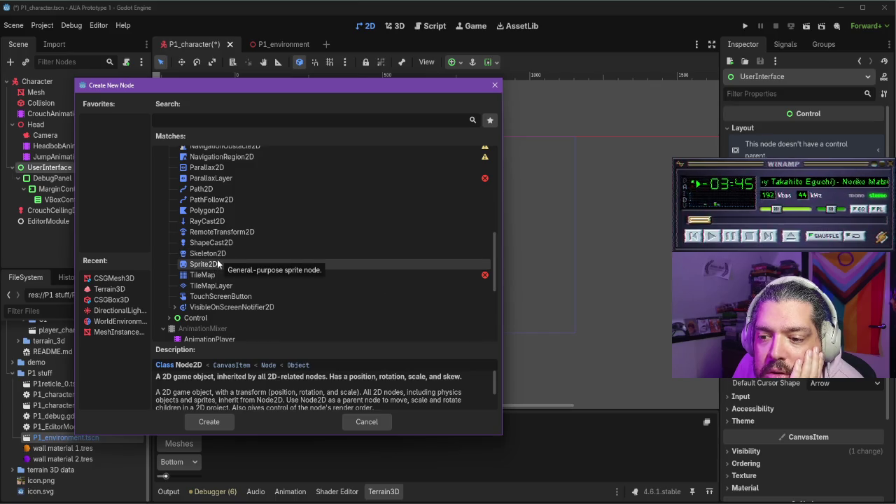
{"action": "scroll", "coordinate": [223, 306], "scroll_direction": "up", "scroll_amount": 10}
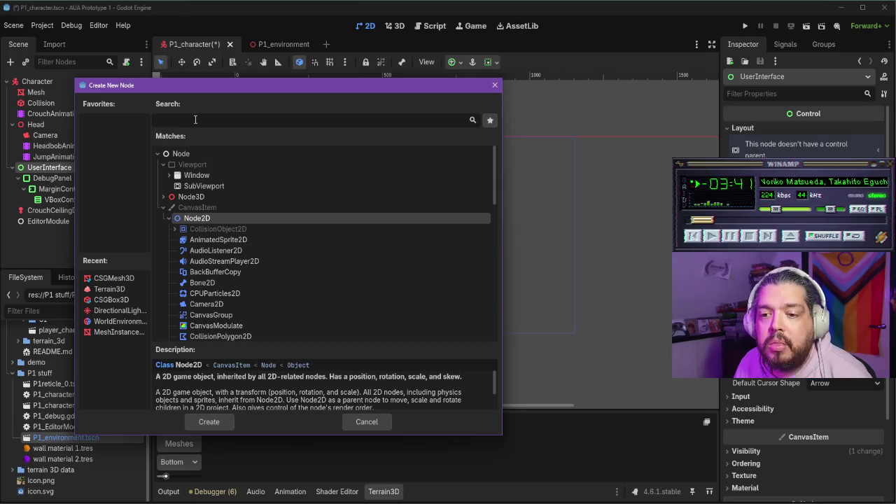
- Search 'text' and create a Label node under UserInterface
{"action": "type", "text": "text"}
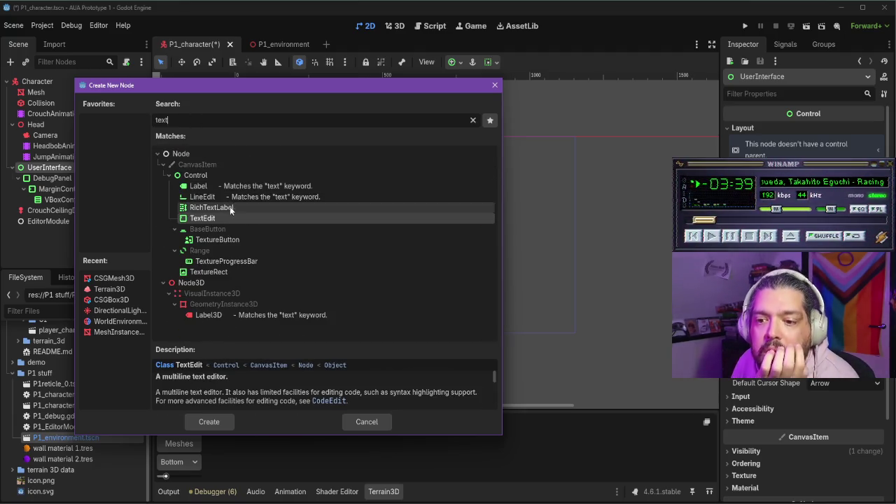
{"action": "left_click", "coordinate": [222, 189]}
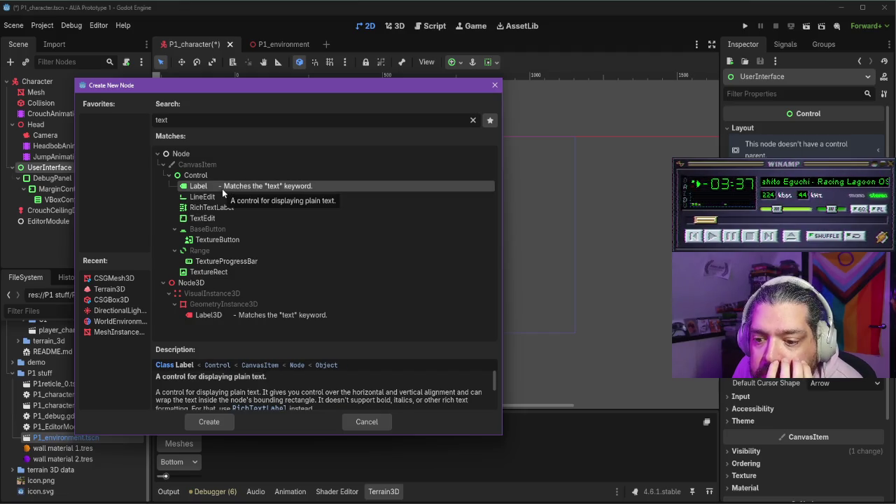
{"action": "scroll", "coordinate": [313, 392], "scroll_direction": "down", "scroll_amount": 1}
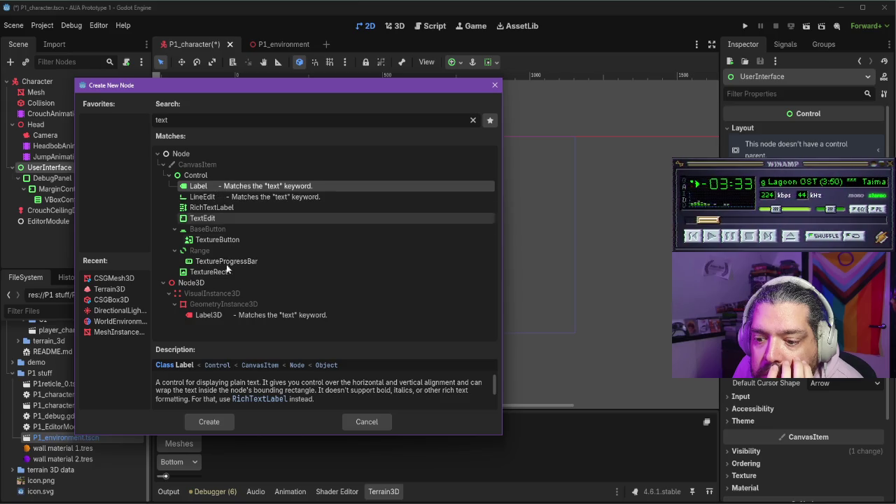
{"action": "left_click", "coordinate": [204, 422]}
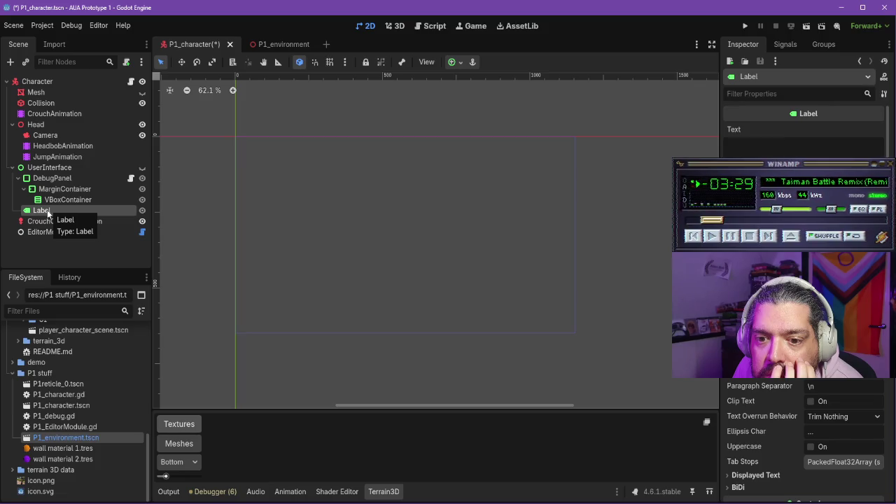
- Give the Label the text 'Pressed E' and drag it above DebugPanel under UserInterface
{"action": "double_click", "coordinate": [47, 210]}
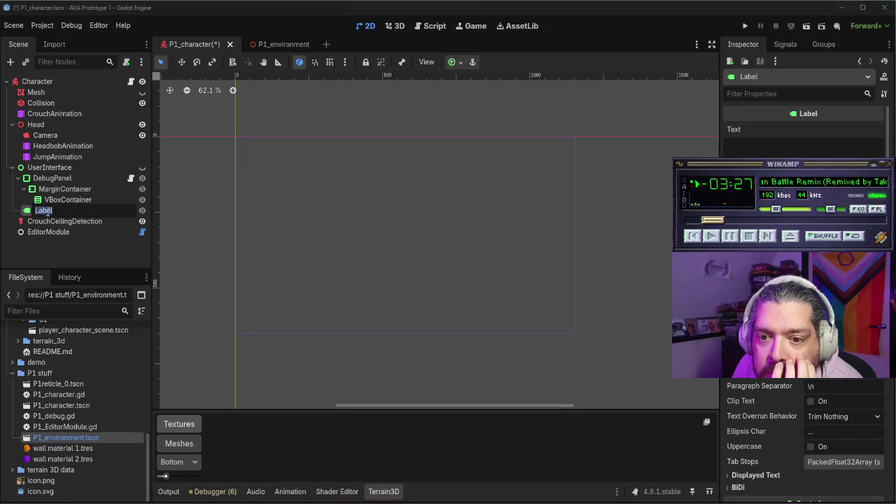
{"action": "left_click", "coordinate": [22, 210]}
{"action": "left_click", "coordinate": [794, 150]}
{"action": "type", "text": "Pressed E"}
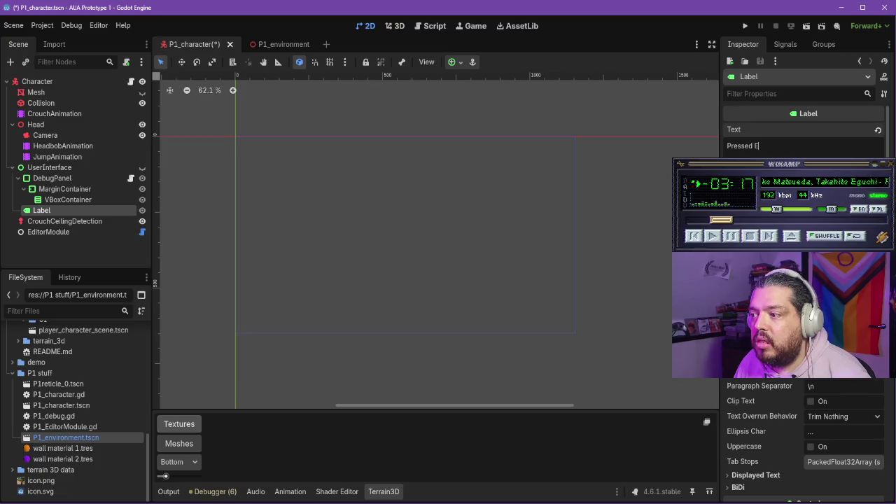
{"action": "left_click", "coordinate": [222, 147]}
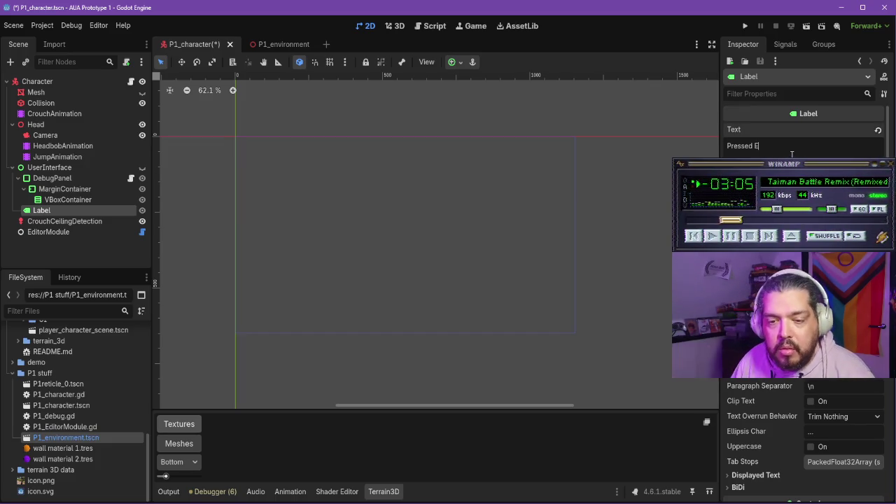
{"action": "left_click_drag", "start_coordinate": [45, 212], "coordinate": [57, 174]}
{"action": "double_click", "coordinate": [44, 176]}
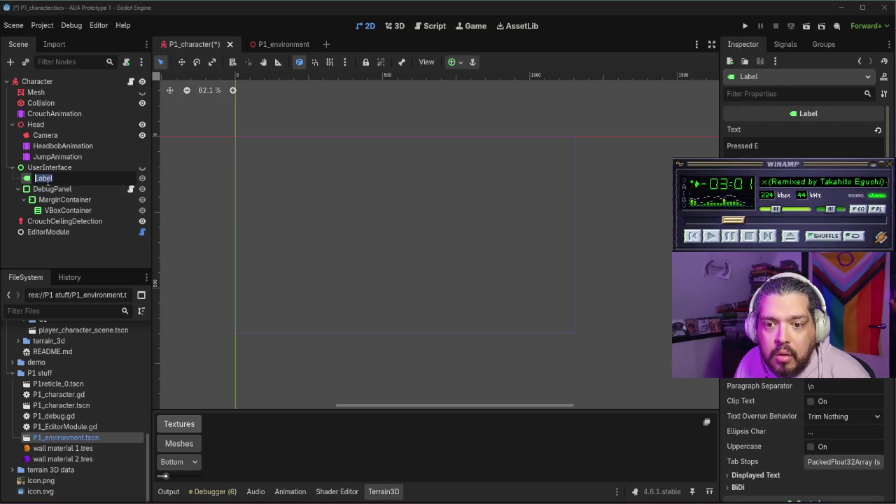
- Keep the Label node's name unchanged
{"action": "key", "text": "Return"}
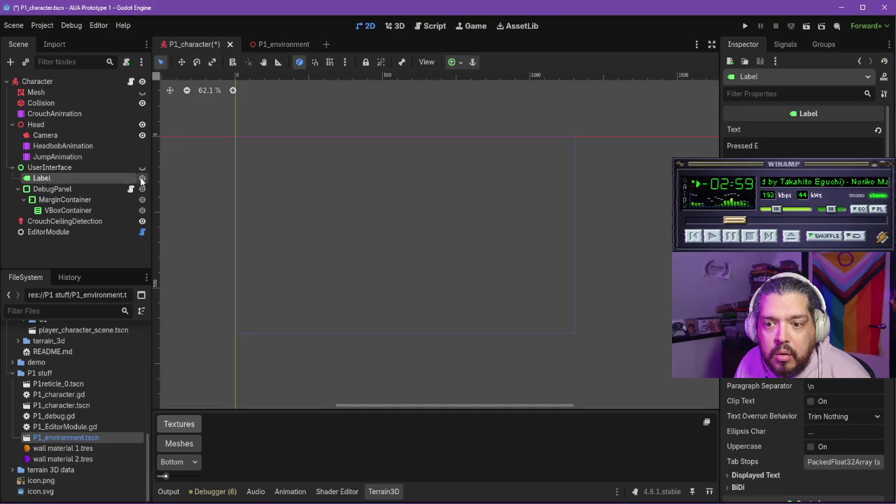
{"action": "double_click", "coordinate": [101, 179]}
{"action": "key", "text": "Return"}
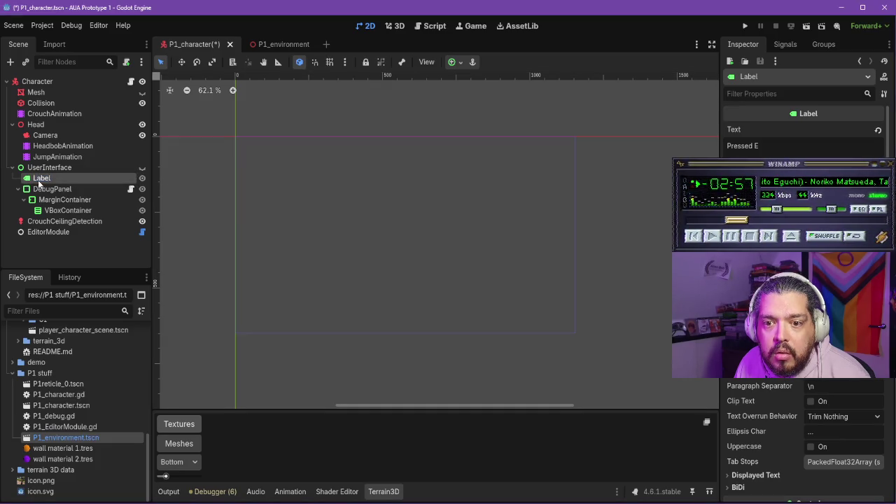
{"action": "scroll", "coordinate": [250, 139], "scroll_direction": "down", "scroll_amount": 5}
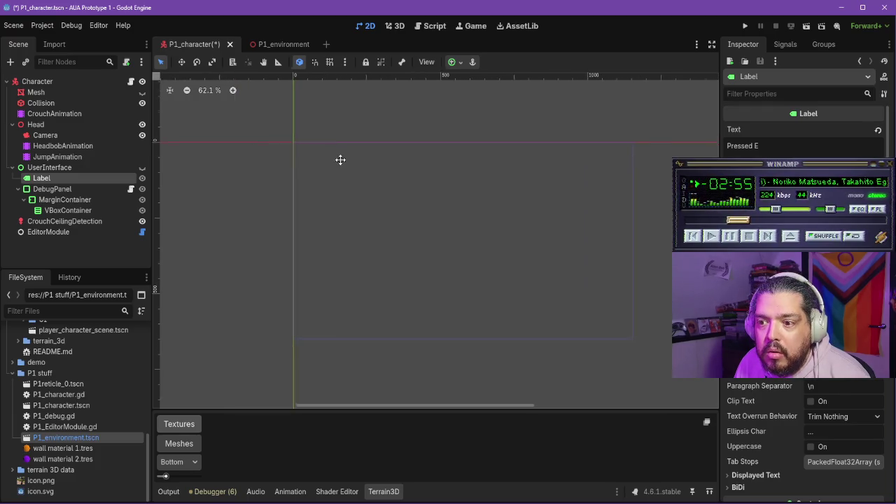
{"action": "scroll", "coordinate": [491, 203], "scroll_direction": "up", "scroll_amount": 5}
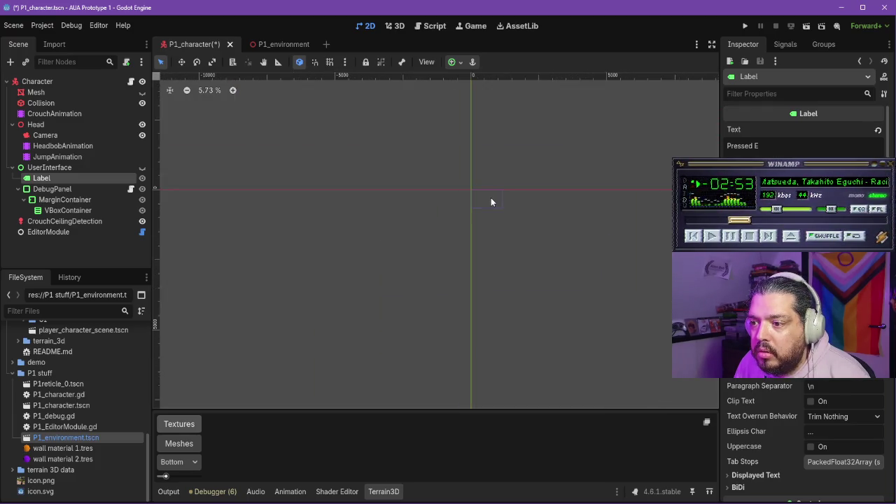
{"action": "scroll", "coordinate": [492, 203], "scroll_direction": "up", "scroll_amount": 1}
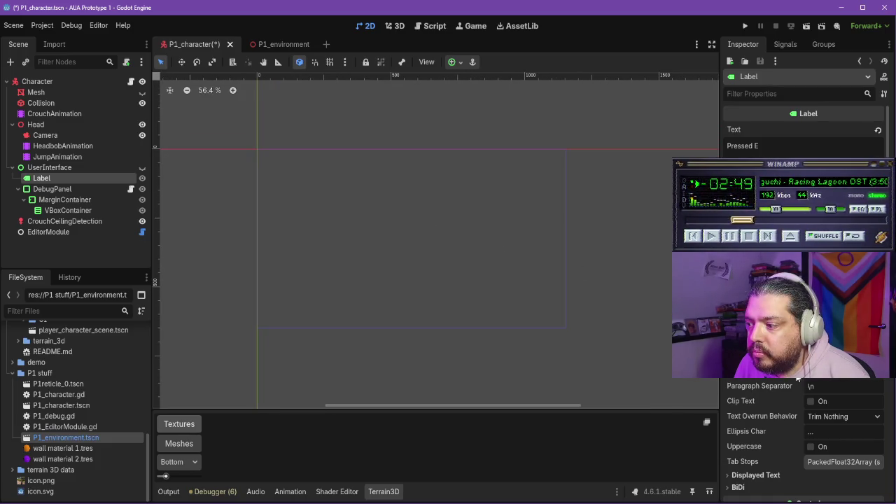
- Turn on Clip Text for the Label in the Inspector
{"action": "left_click", "coordinate": [811, 402]}
{"action": "scroll", "coordinate": [764, 382], "scroll_direction": "down", "scroll_amount": 2}
{"action": "scroll", "coordinate": [763, 382], "scroll_direction": "up", "scroll_amount": 2}
{"action": "scroll", "coordinate": [767, 364], "scroll_direction": "down", "scroll_amount": 5}
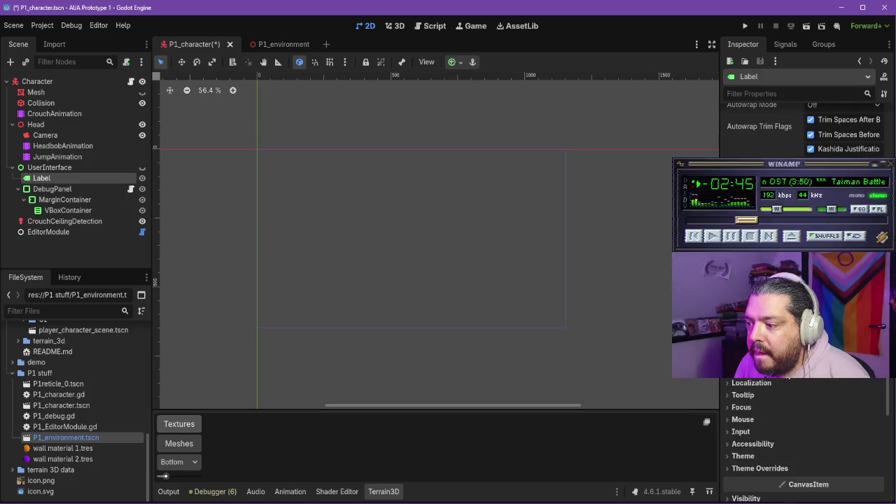
{"action": "scroll", "coordinate": [790, 378], "scroll_direction": "up", "scroll_amount": 3}
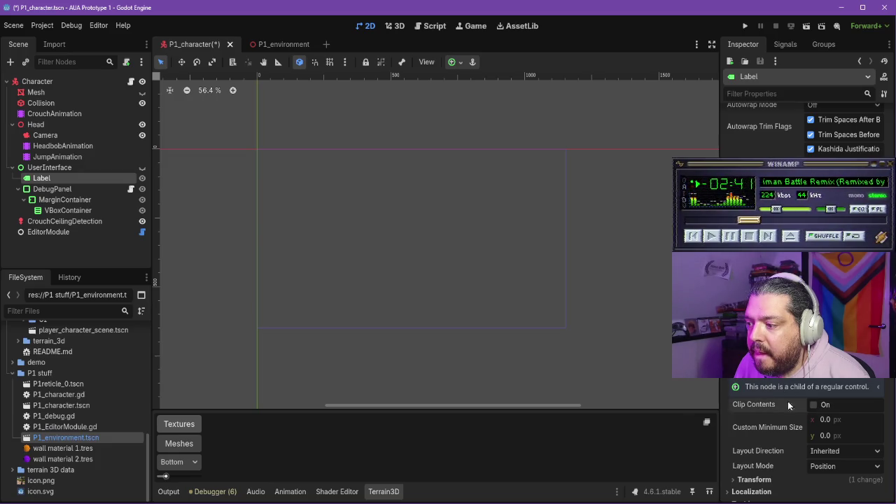
{"action": "scroll", "coordinate": [747, 380], "scroll_direction": "down", "scroll_amount": 3}
{"action": "scroll", "coordinate": [748, 380], "scroll_direction": "up", "scroll_amount": 3}
{"action": "scroll", "coordinate": [747, 380], "scroll_direction": "down", "scroll_amount": 3}
{"action": "scroll", "coordinate": [747, 380], "scroll_direction": "up", "scroll_amount": 15}
- Edit the 'Pressed E' text field and dismiss the font Quick Open dialog
{"action": "left_click", "coordinate": [783, 145]}
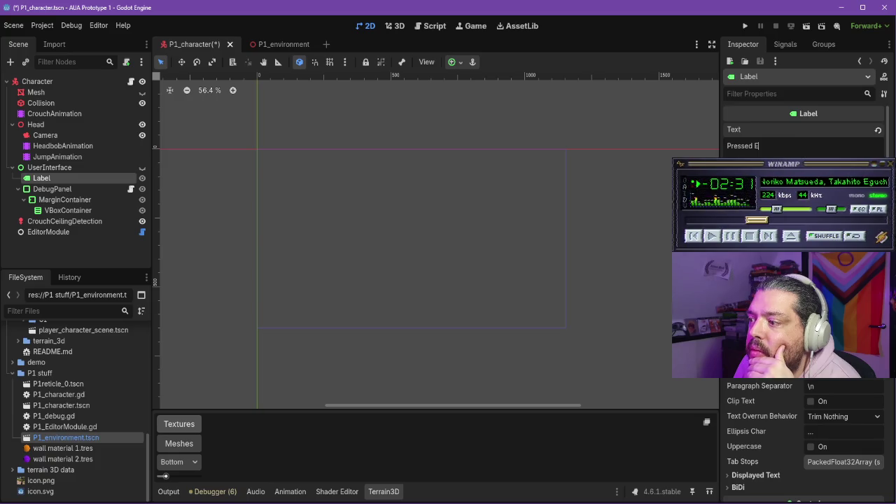
{"action": "scroll", "coordinate": [805, 434], "scroll_direction": "up", "scroll_amount": 3}
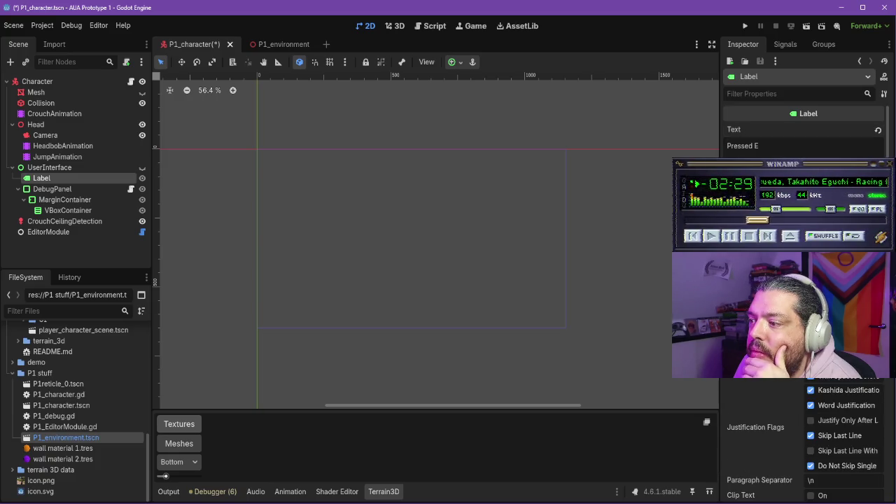
{"action": "scroll", "coordinate": [805, 444], "scroll_direction": "up", "scroll_amount": 2}
{"action": "key", "text": "ctrl+shift+o"}
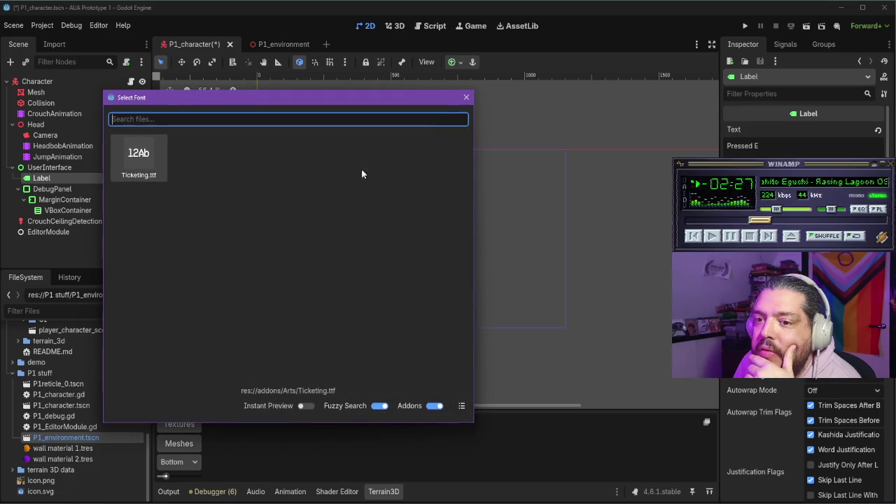
{"action": "key", "text": "Escape"}
{"action": "scroll", "coordinate": [805, 434], "scroll_direction": "up", "scroll_amount": 1}
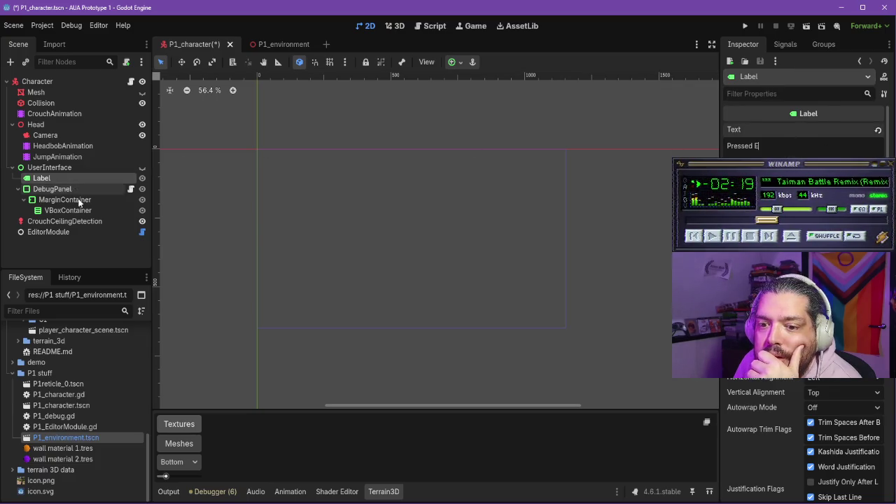
{"action": "right_click", "coordinate": [59, 180]}
- Delete the Label node, confirming the prompt
{"action": "left_click", "coordinate": [100, 446]}
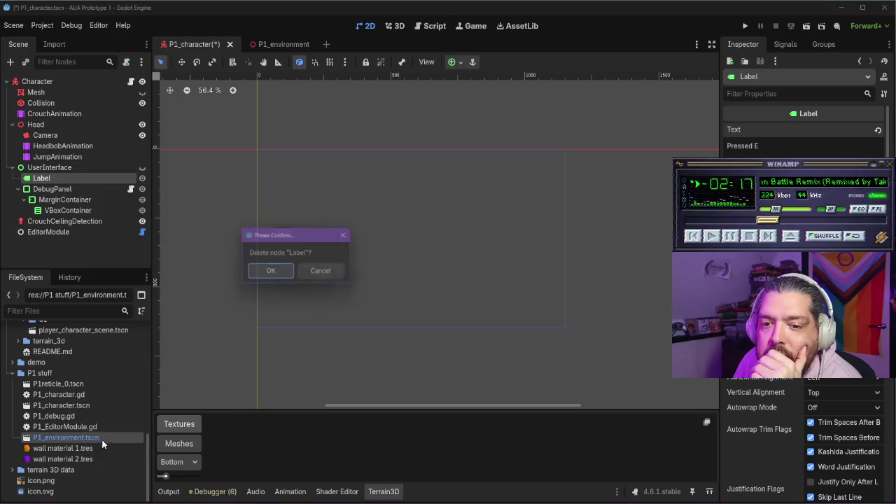
{"action": "left_click", "coordinate": [268, 273]}
{"action": "left_click", "coordinate": [78, 167]}
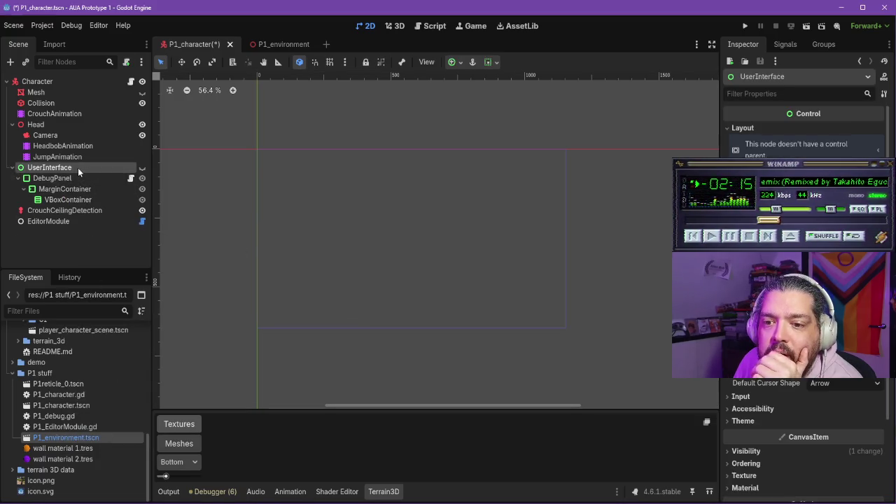
{"action": "right_click", "coordinate": [88, 168]}
- Add a RichTextLabel child under UserInterface after comparing TextEdit and TextureRect
{"action": "left_click", "coordinate": [143, 175]}
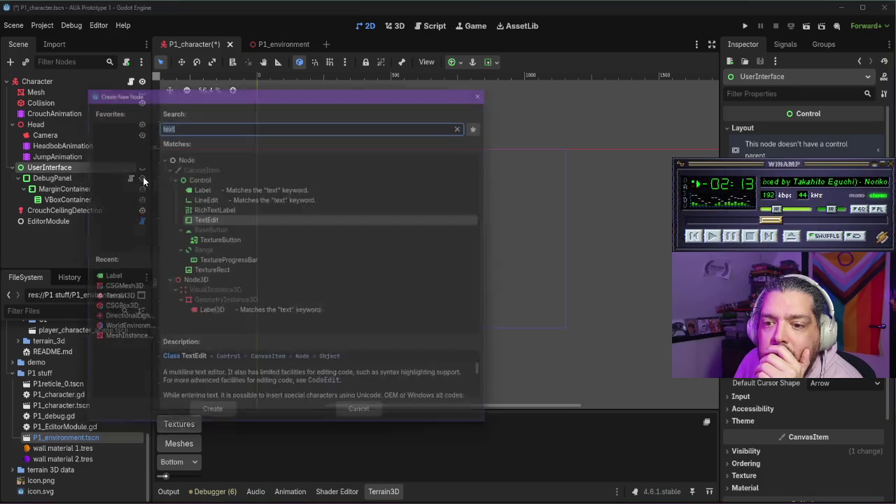
{"action": "left_click", "coordinate": [225, 208]}
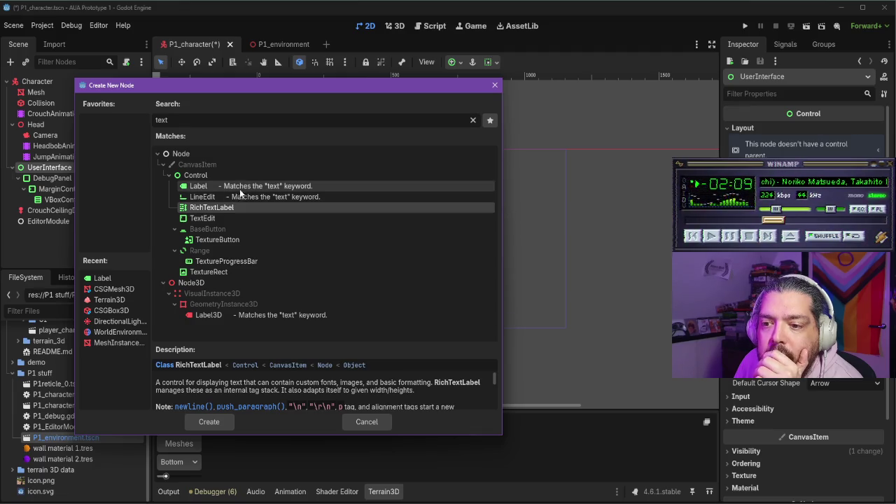
{"action": "left_click", "coordinate": [210, 217]}
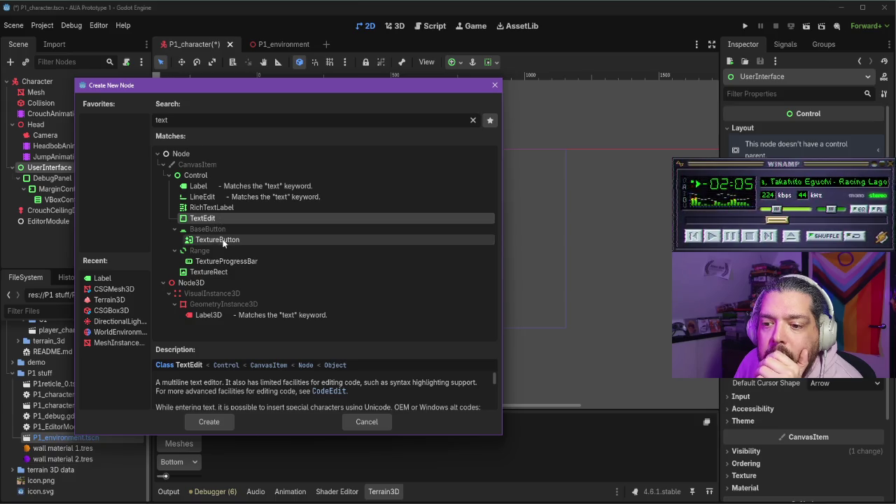
{"action": "left_click", "coordinate": [208, 273]}
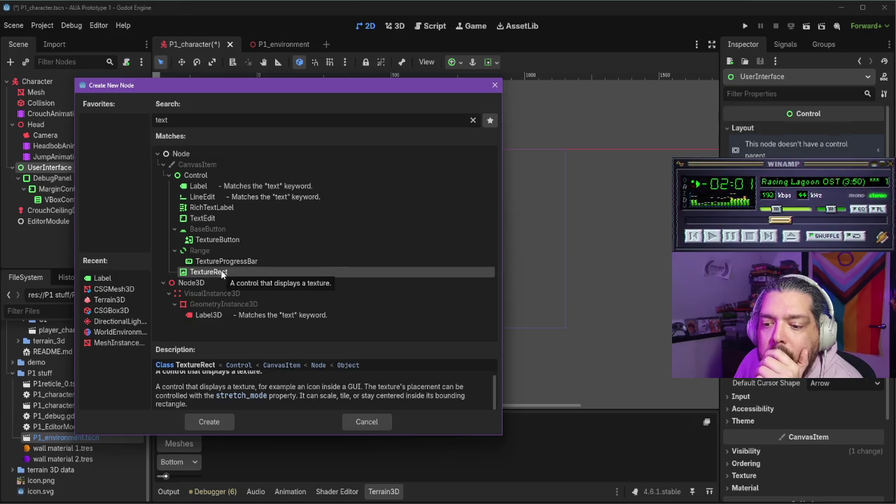
{"action": "scroll", "coordinate": [261, 397], "scroll_direction": "up", "scroll_amount": 1}
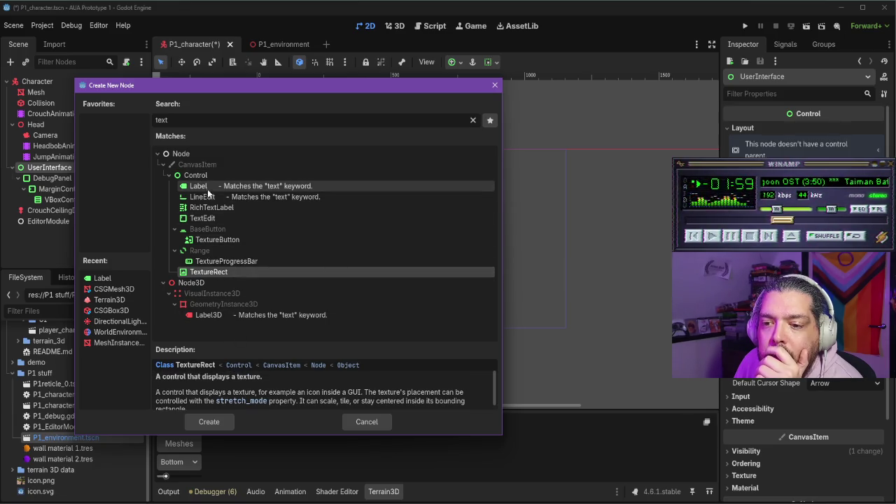
{"action": "left_click", "coordinate": [208, 217]}
{"action": "left_click", "coordinate": [208, 210]}
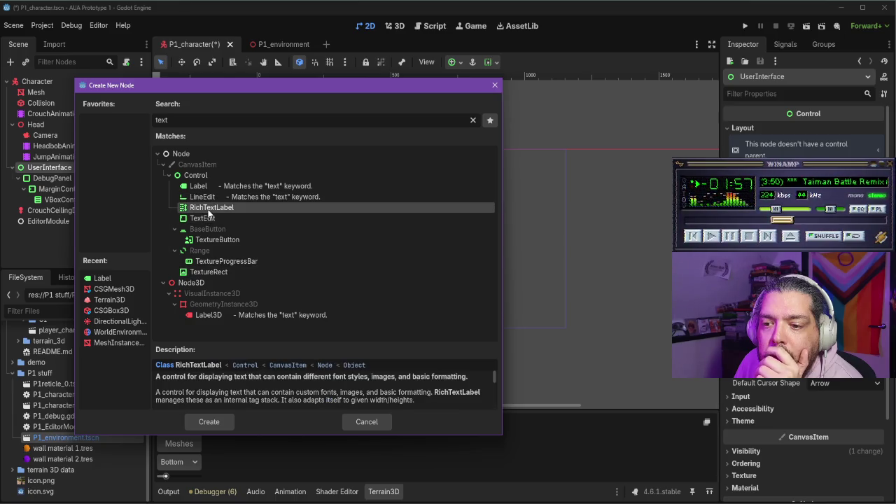
{"action": "left_click", "coordinate": [223, 423]}
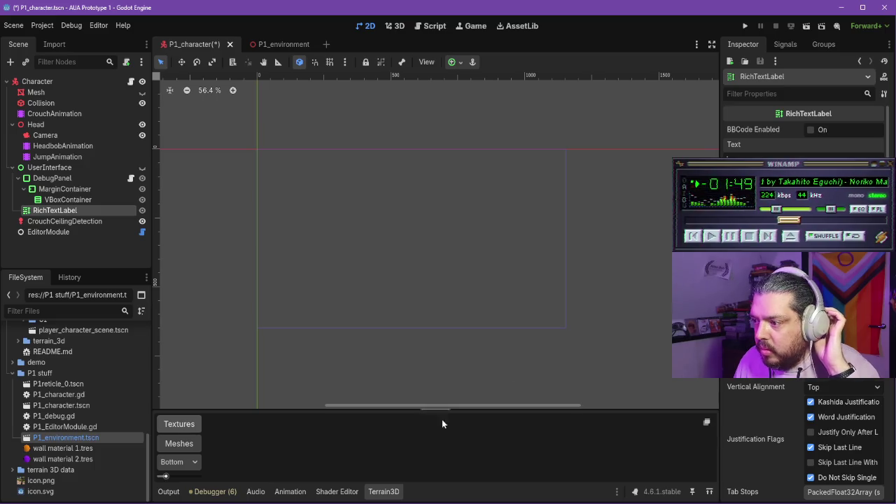
{"action": "key", "text": "alt+Tab"}
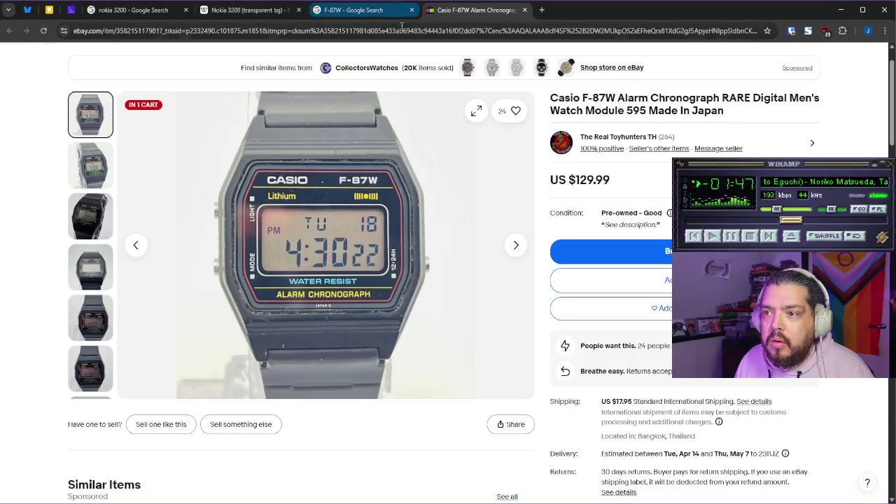
- Search Google for 'godot text label' in a new tab and skim the Label docs result
{"action": "left_click", "coordinate": [542, 9]}
{"action": "type", "text": "godot text label"}
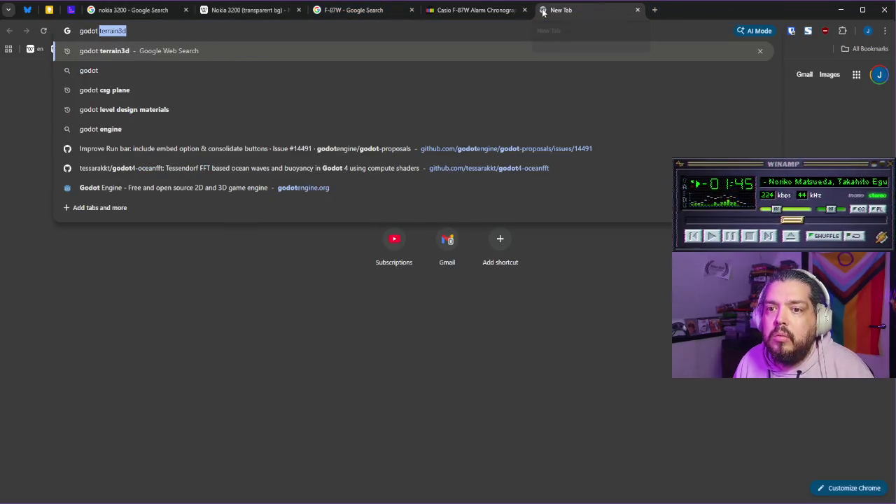
{"action": "key", "text": "Return"}
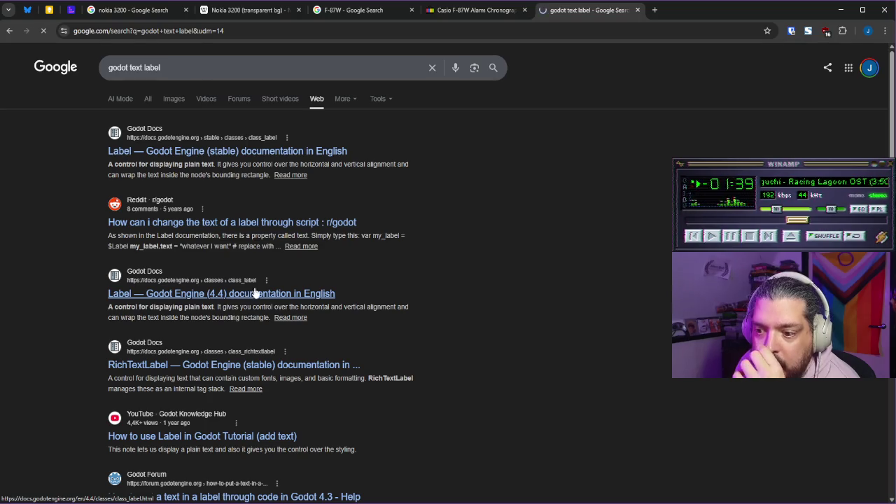
{"action": "scroll", "coordinate": [498, 203], "scroll_direction": "down", "scroll_amount": 2}
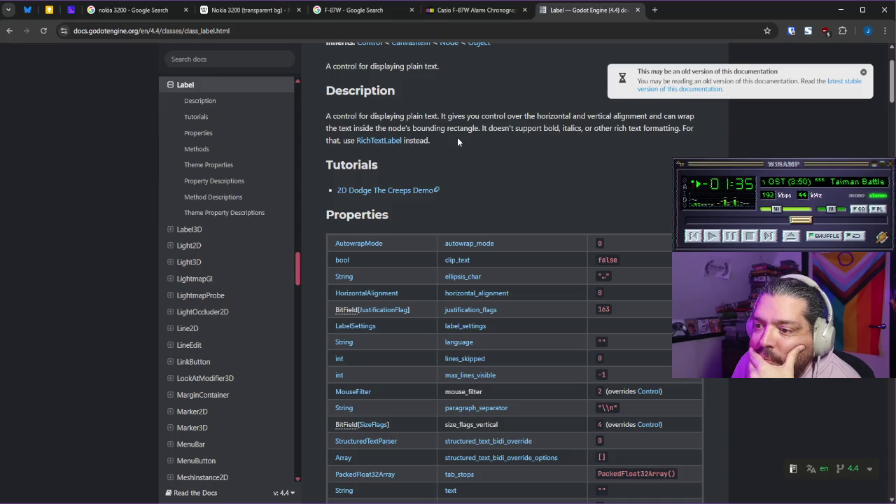
{"action": "scroll", "coordinate": [458, 142], "scroll_direction": "down", "scroll_amount": 3}
{"action": "scroll", "coordinate": [392, 140], "scroll_direction": "up", "scroll_amount": 2}
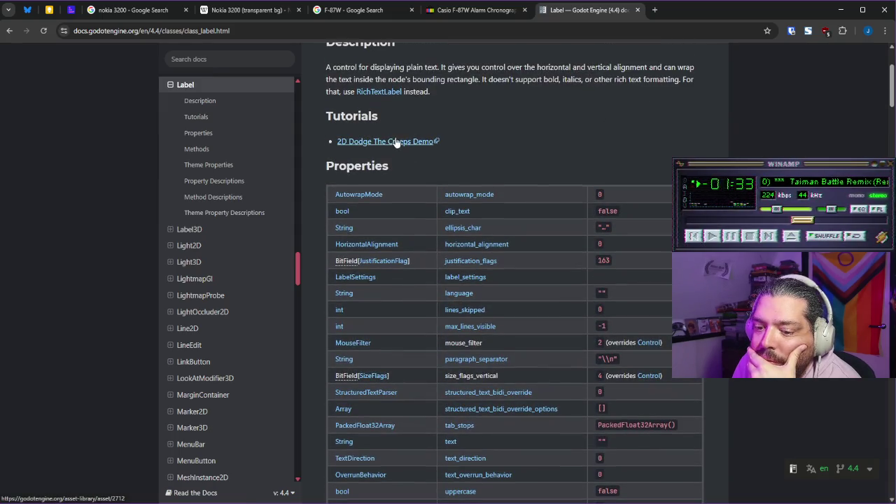
{"action": "scroll", "coordinate": [396, 143], "scroll_direction": "down", "scroll_amount": 15}
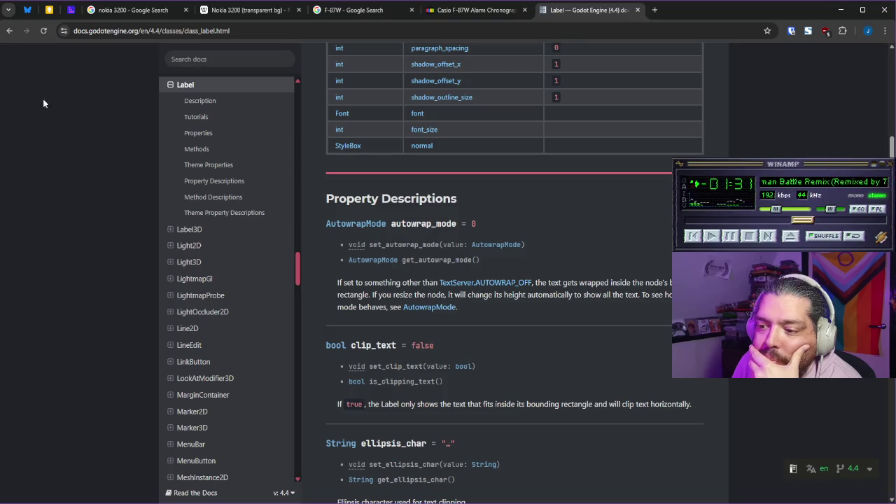
{"action": "left_click", "coordinate": [11, 32]}
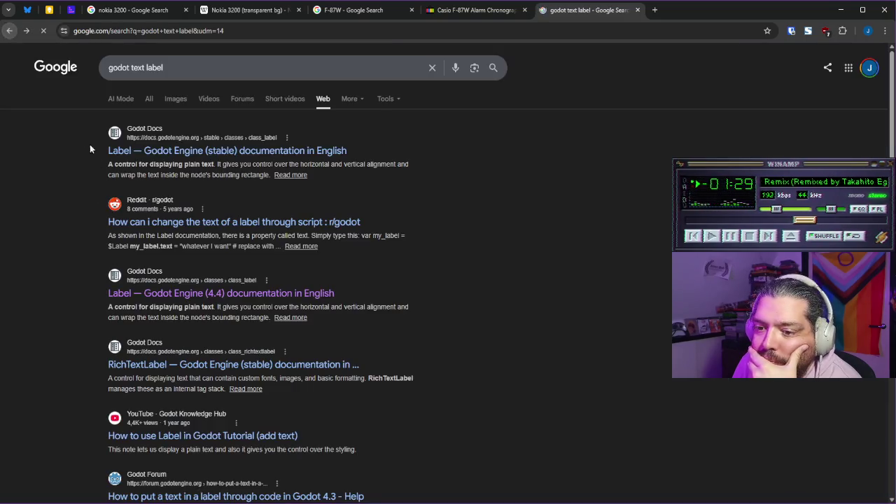
{"action": "scroll", "coordinate": [91, 236], "scroll_direction": "down", "scroll_amount": 2}
- Watch the 'How to use Label in Godot' video at 2x, then close it and return to Godot
{"action": "left_click", "coordinate": [189, 289]}
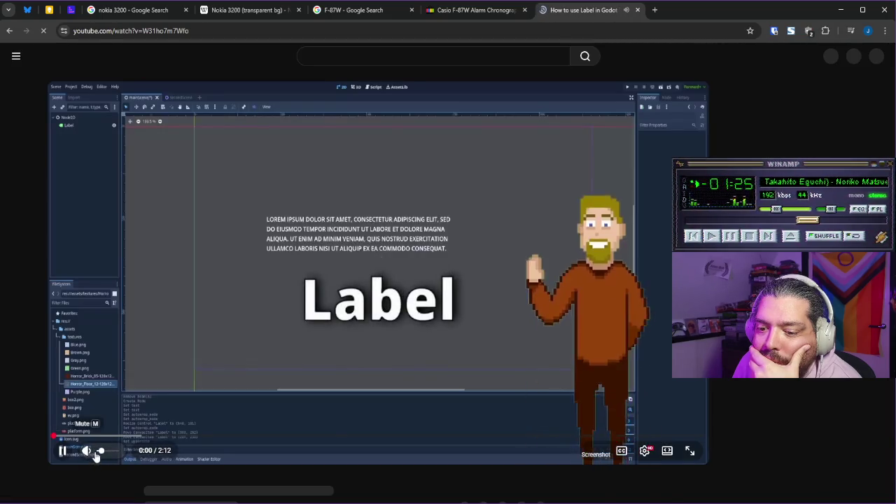
{"action": "mouse_move", "coordinate": [459, 304]}
{"action": "left_mouse_down"}
{"action": "mouse_move", "coordinate": [443, 308]}
{"action": "mouse_move", "coordinate": [456, 296]}
{"action": "left_mouse_up"}
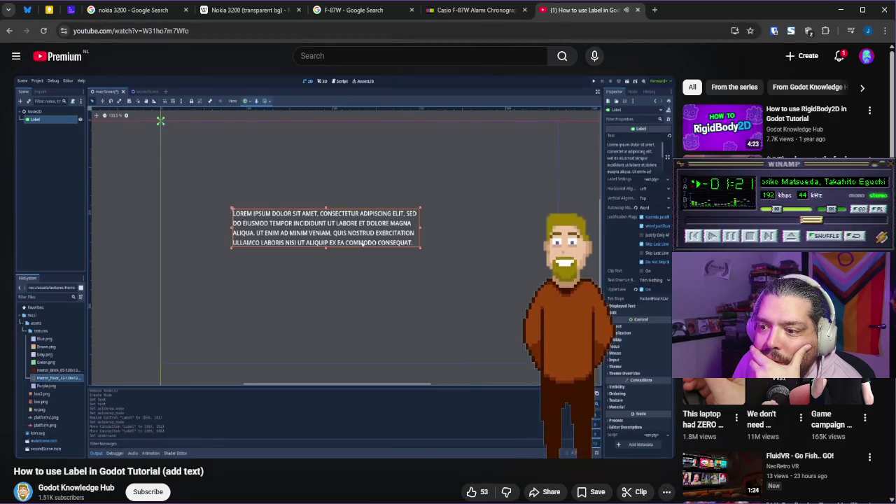
{"action": "left_click", "coordinate": [637, 10]}
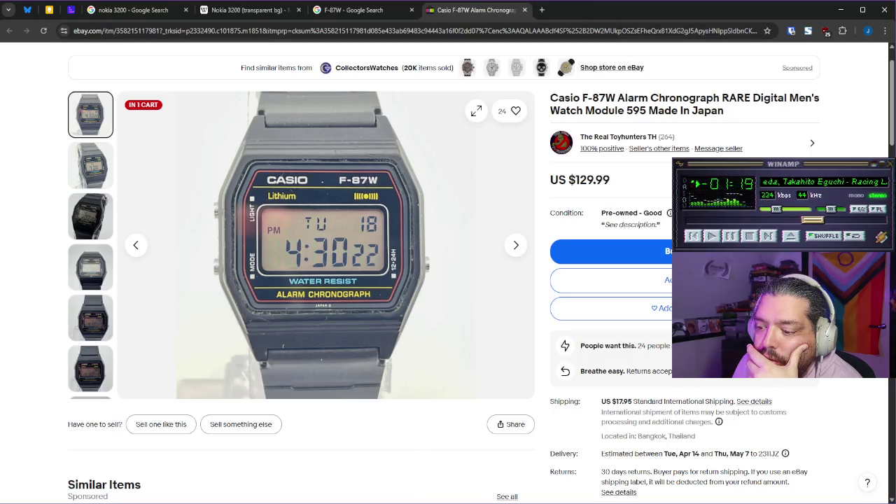
{"action": "key", "text": "alt+Tab"}
{"action": "left_click", "coordinate": [51, 167]}
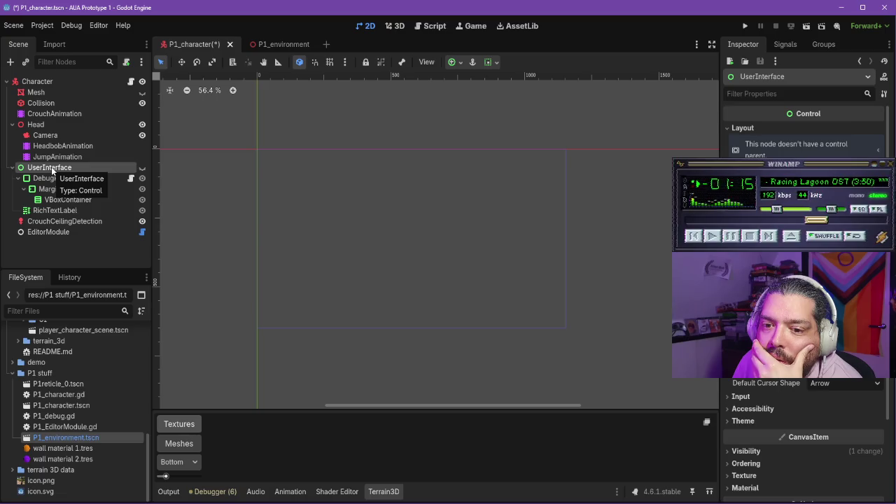
- Open the RichTextLabel class documentation from the node's Scene dock actions
{"action": "left_click", "coordinate": [51, 211]}
{"action": "mouse_move", "coordinate": [54, 169]}
{"action": "left_mouse_down"}
{"action": "mouse_move", "coordinate": [70, 176]}
{"action": "mouse_move", "coordinate": [63, 167]}
{"action": "left_mouse_up"}
{"action": "left_click", "coordinate": [63, 167]}
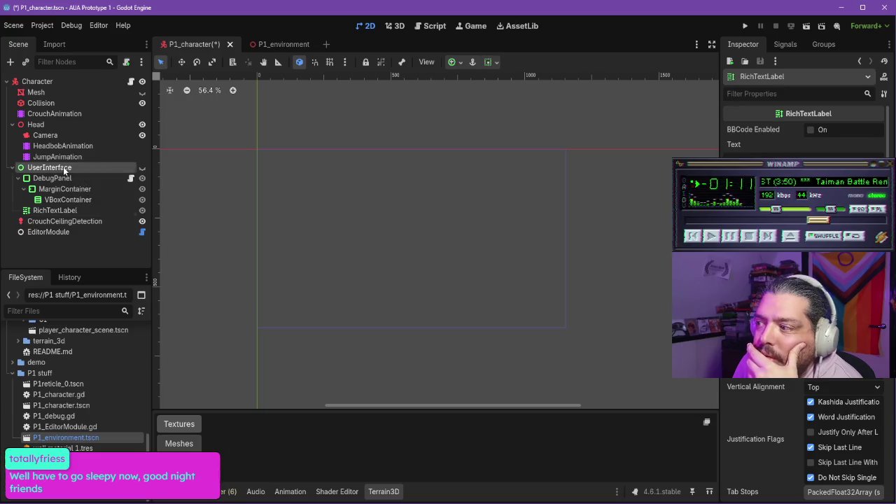
{"action": "double_click", "coordinate": [54, 211]}
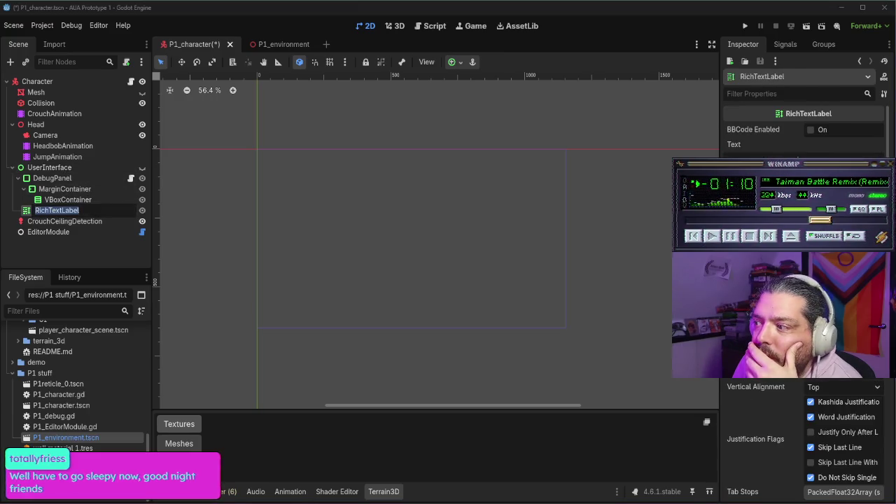
{"action": "left_click", "coordinate": [818, 113]}
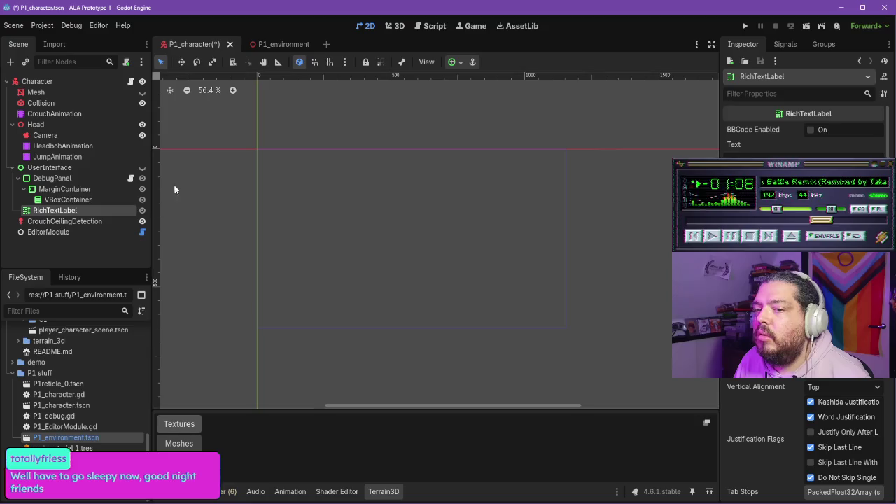
{"action": "right_click", "coordinate": [56, 210]}
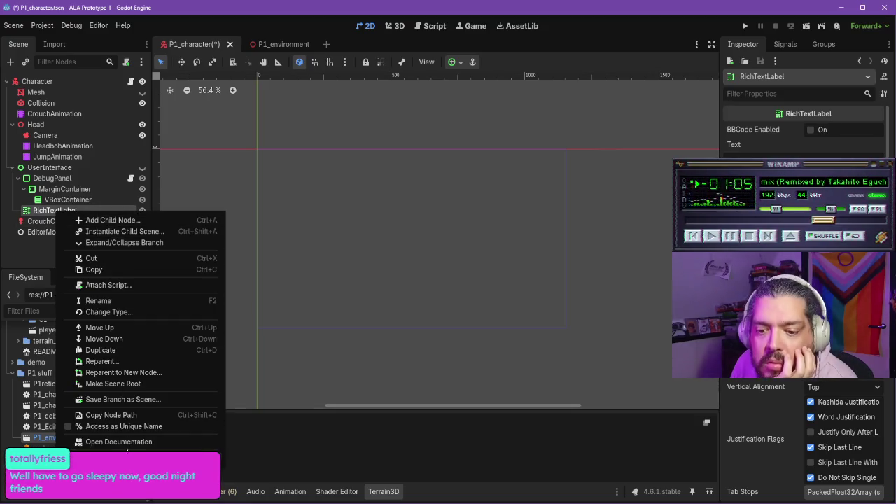
{"action": "left_click", "coordinate": [129, 442]}
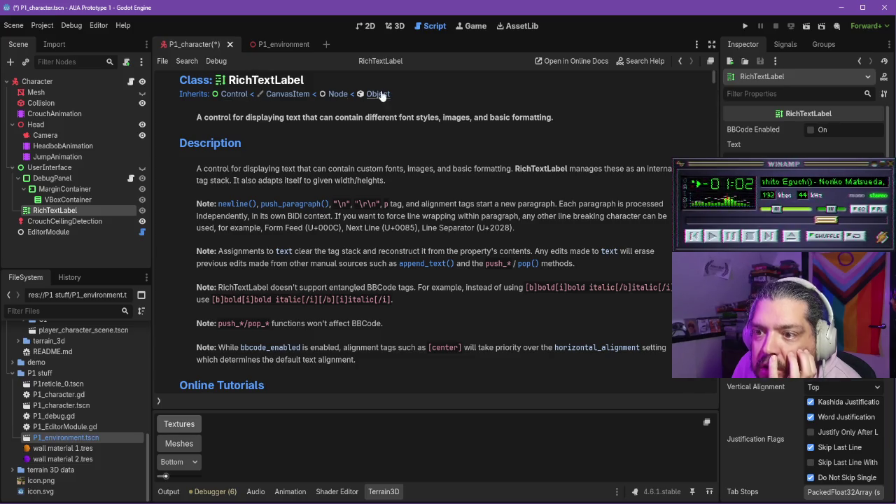
{"action": "key", "text": "alt+Tab"}
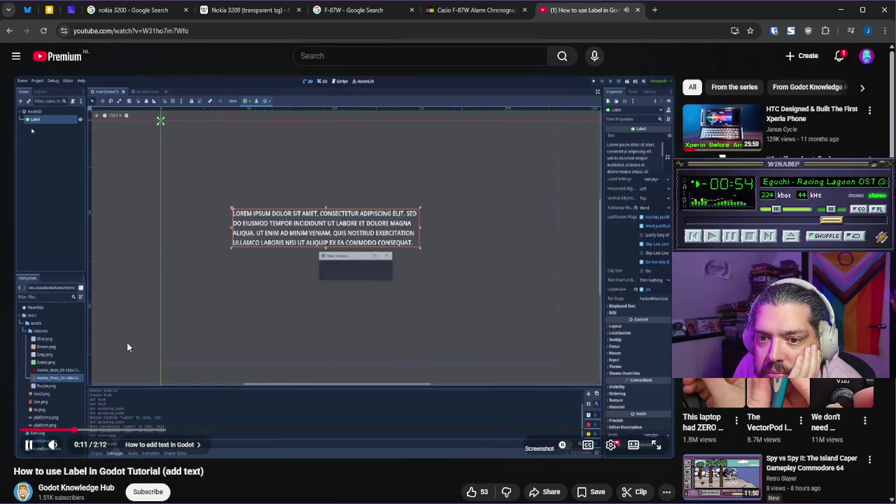
- Scrub the Label tutorial between 0:05 and 0:31 at 2x, then close it with Ctrl+W
{"action": "left_click_drag", "start_coordinate": [74, 429], "coordinate": [49, 430]}
{"action": "left_click", "coordinate": [221, 334]}
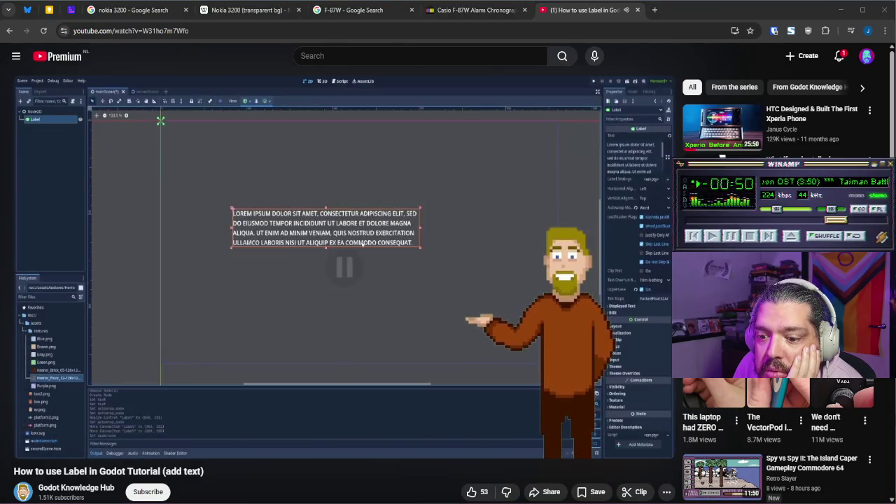
{"action": "left_click", "coordinate": [167, 349]}
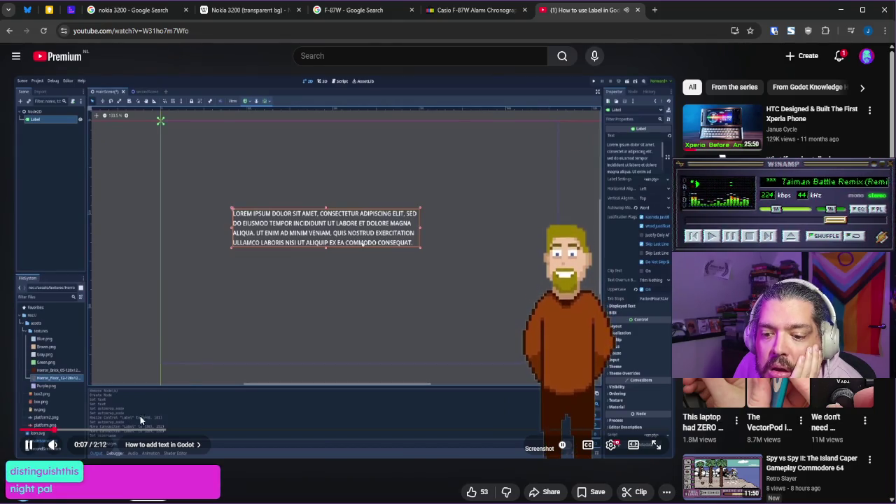
{"action": "left_click_drag", "start_coordinate": [134, 429], "coordinate": [170, 429]}
{"action": "mouse_move", "coordinate": [501, 271]}
{"action": "left_mouse_down"}
{"action": "mouse_move", "coordinate": [563, 267]}
{"action": "mouse_move", "coordinate": [550, 279]}
{"action": "left_mouse_up"}
{"action": "left_click", "coordinate": [287, 264]}
{"action": "left_click_drag", "start_coordinate": [162, 429], "coordinate": [75, 430]}
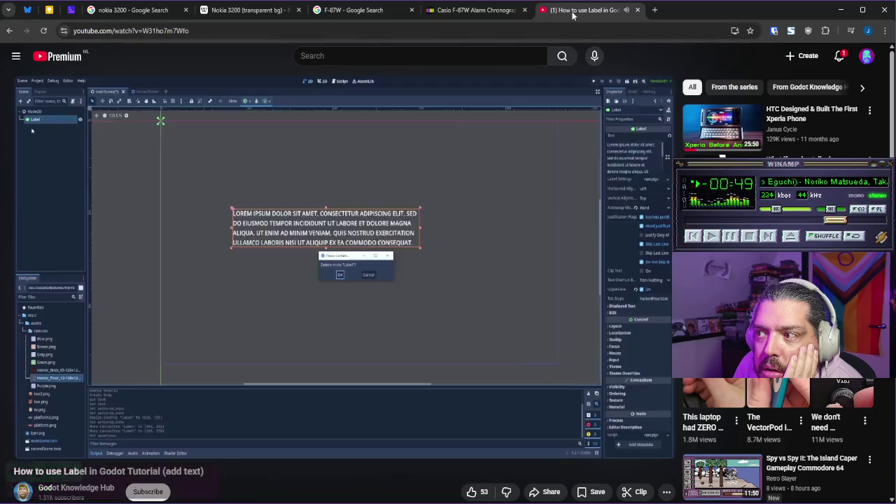
{"action": "key", "text": "ctrl+w"}
{"action": "key", "text": "alt+Tab"}
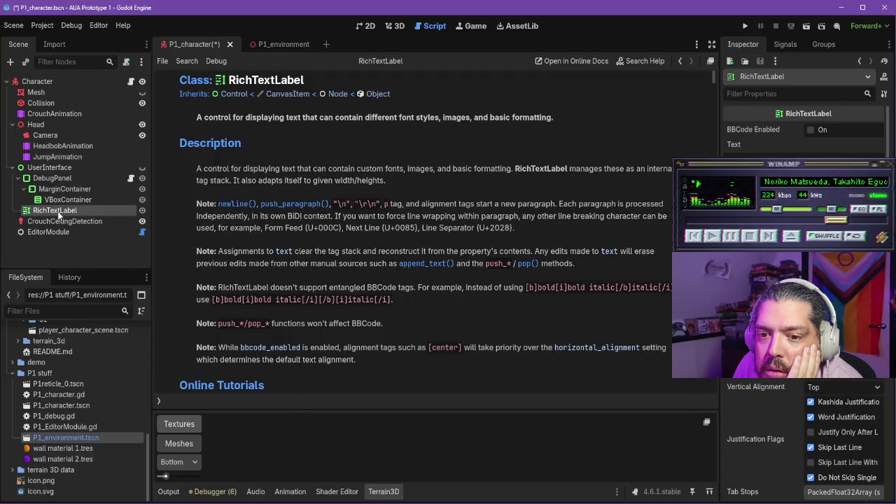
- Delete the RichTextLabel node and its children
{"action": "right_click", "coordinate": [72, 206]}
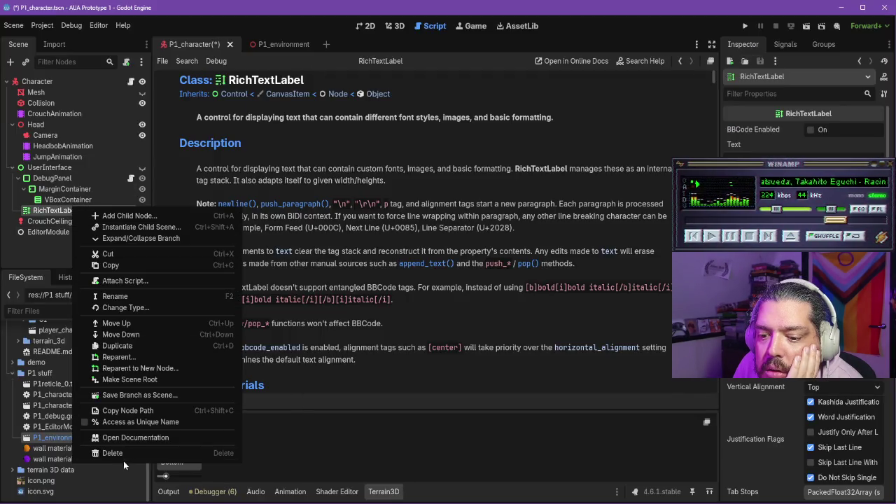
{"action": "left_click", "coordinate": [112, 453]}
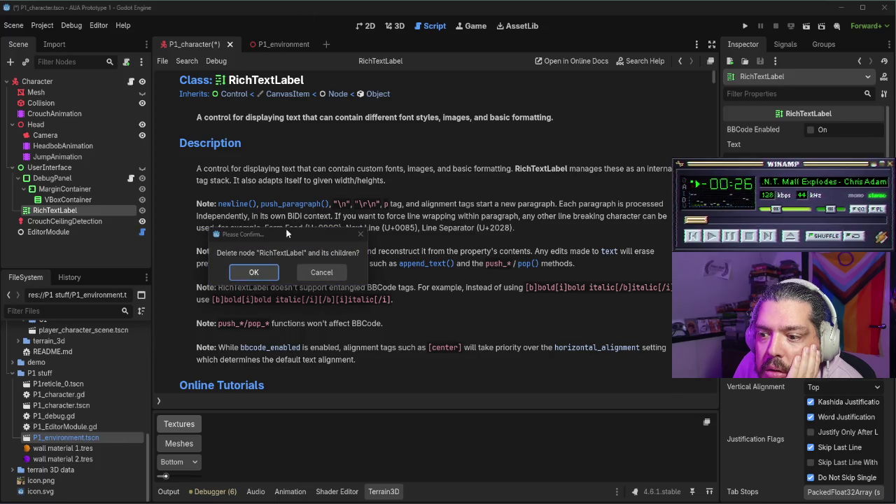
{"action": "left_click", "coordinate": [254, 273]}
- Back in P1_character, open DebugPanel's P1_debug.gd script
{"action": "left_click", "coordinate": [279, 44]}
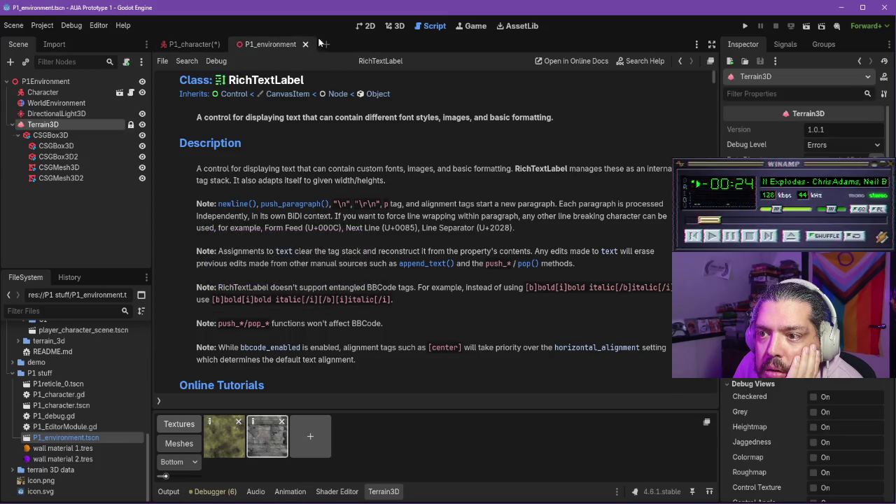
{"action": "left_click", "coordinate": [367, 28]}
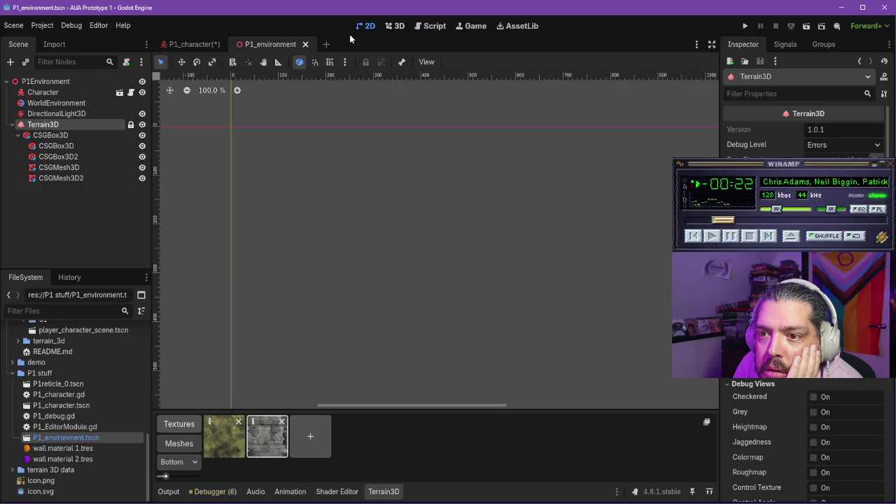
{"action": "left_click", "coordinate": [191, 45]}
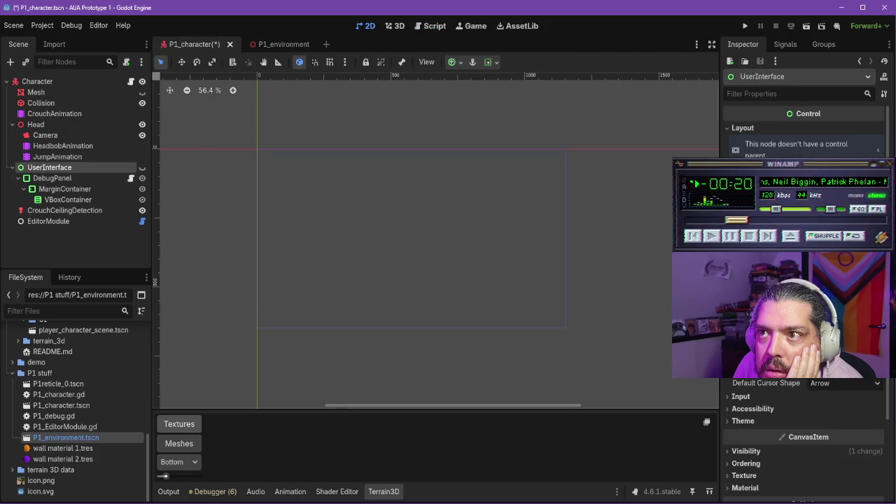
{"action": "left_click", "coordinate": [768, 236]}
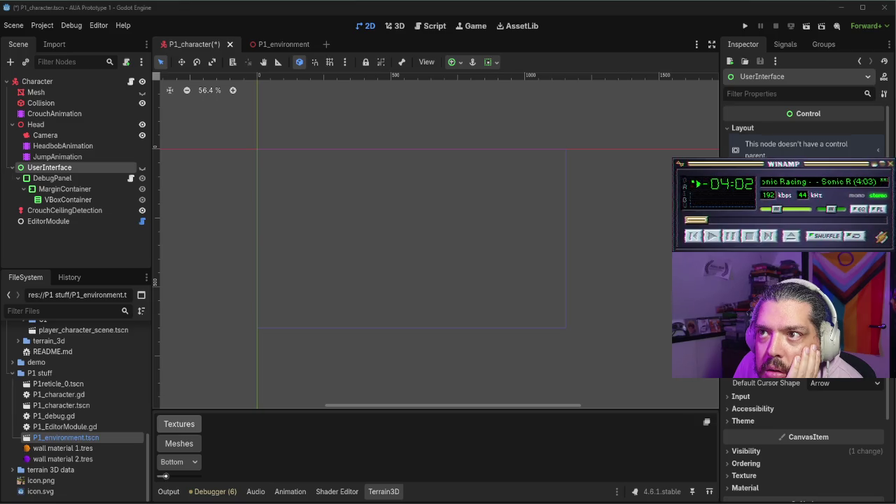
{"action": "left_click", "coordinate": [57, 166]}
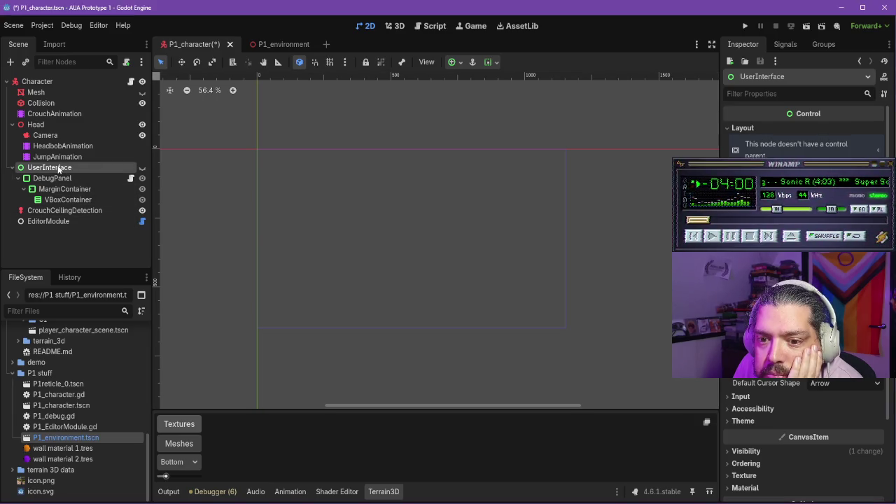
{"action": "left_click", "coordinate": [68, 200]}
{"action": "left_click", "coordinate": [39, 189]}
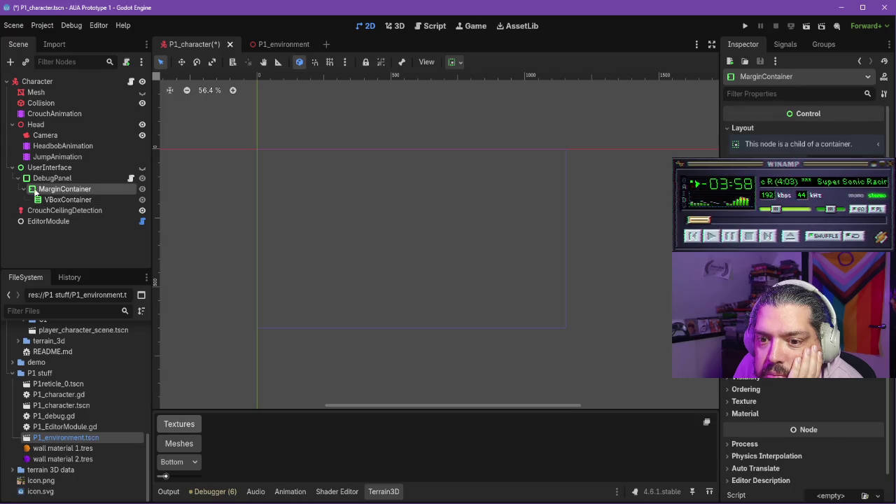
{"action": "left_click", "coordinate": [77, 200]}
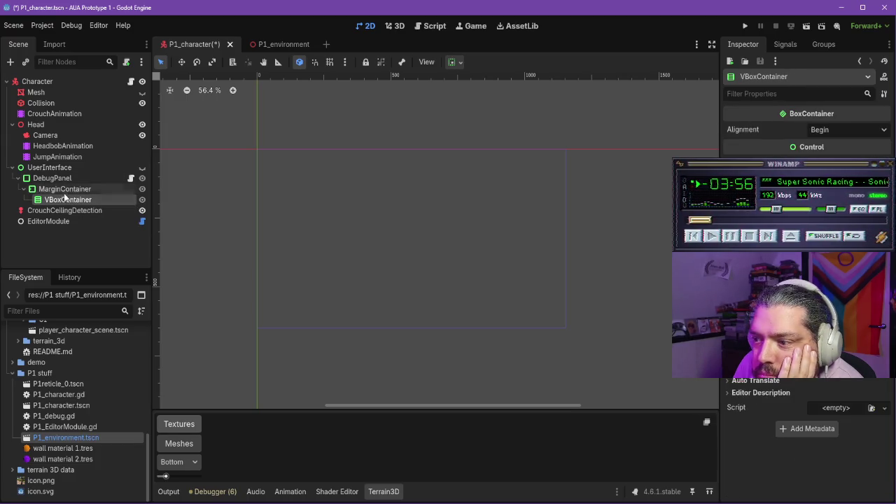
{"action": "left_click", "coordinate": [98, 178]}
{"action": "left_click", "coordinate": [131, 177]}
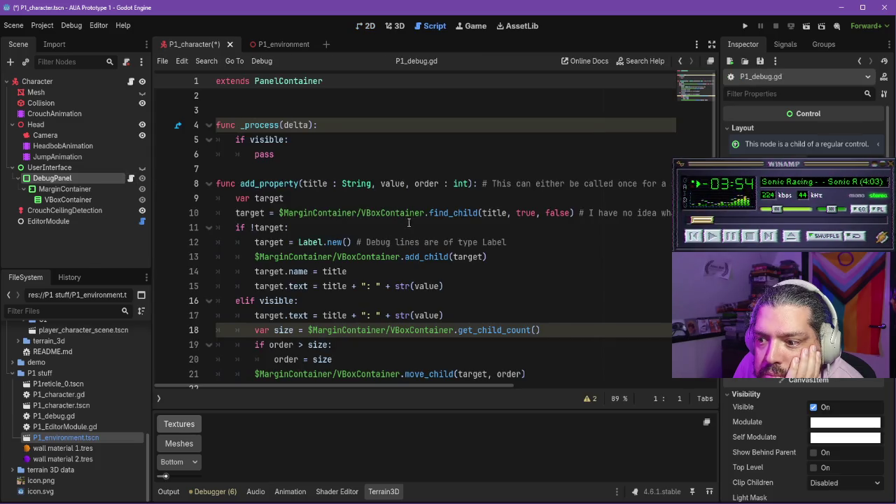
{"action": "scroll", "coordinate": [434, 262], "scroll_direction": "down", "scroll_amount": 1}
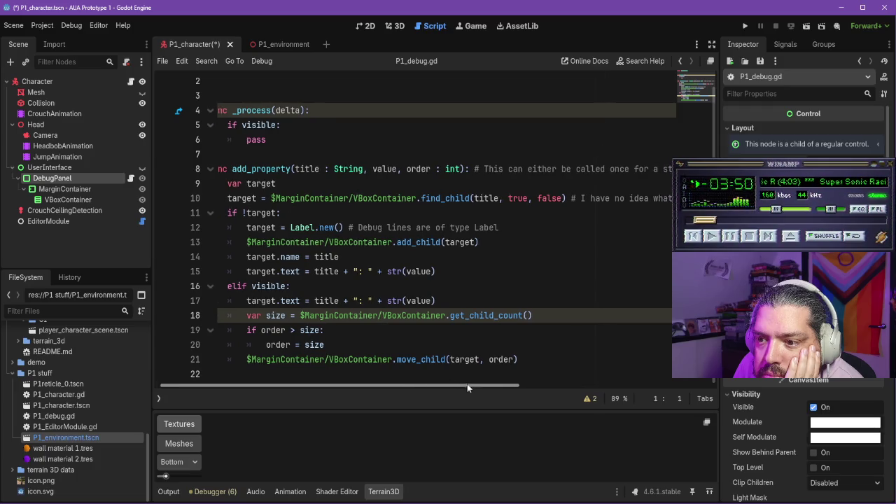
{"action": "scroll", "coordinate": [401, 332], "scroll_direction": "up", "scroll_amount": 1}
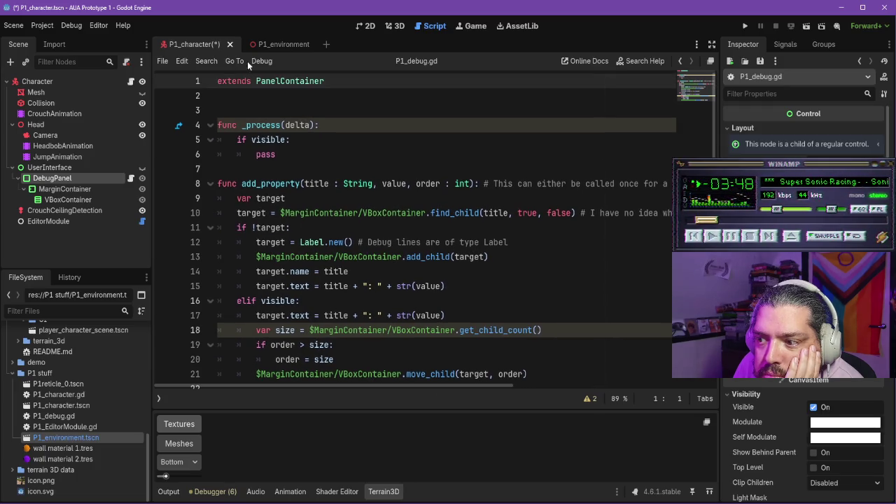
{"action": "left_click", "coordinate": [268, 45]}
{"action": "left_click", "coordinate": [200, 47]}
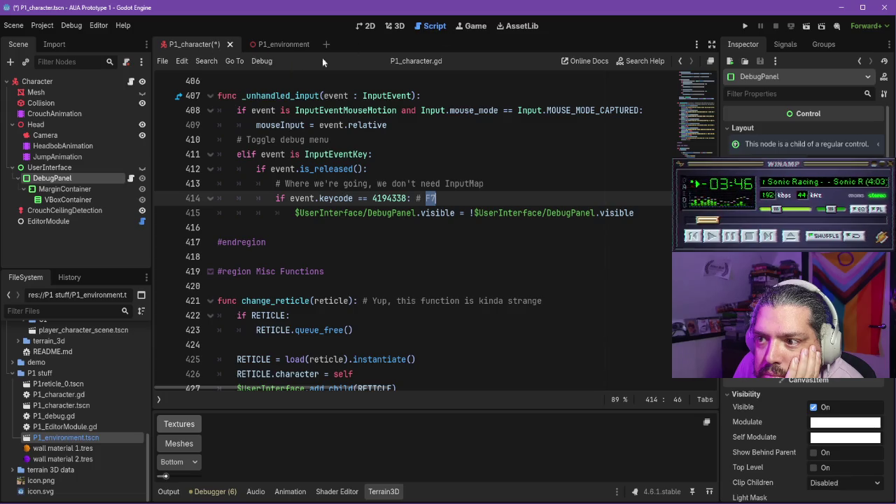
{"action": "left_click", "coordinate": [130, 81]}
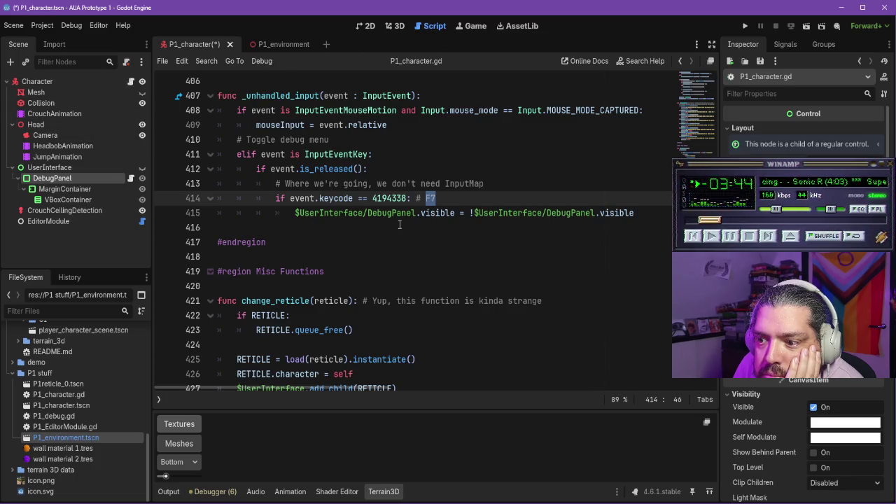
{"action": "scroll", "coordinate": [399, 224], "scroll_direction": "up", "scroll_amount": 2}
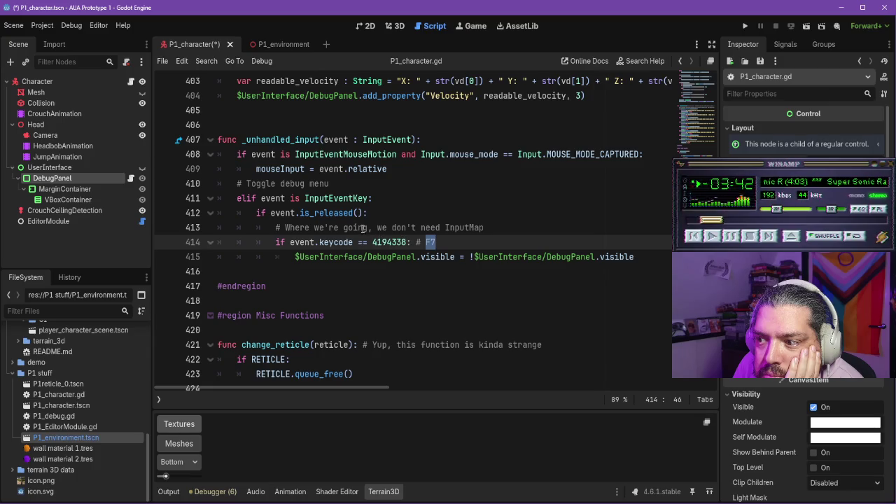
{"action": "scroll", "coordinate": [364, 229], "scroll_direction": "down", "scroll_amount": 5}
{"action": "scroll", "coordinate": [366, 229], "scroll_direction": "up", "scroll_amount": 2}
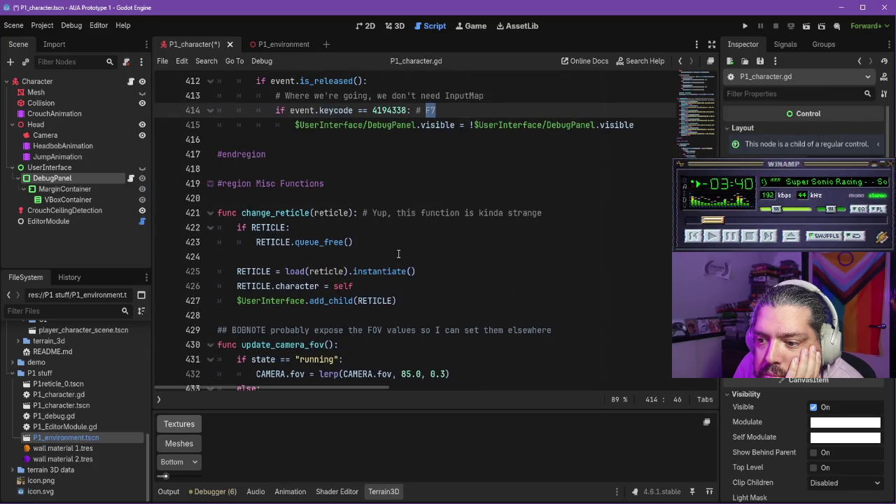
{"action": "scroll", "coordinate": [404, 248], "scroll_direction": "down", "scroll_amount": 6}
{"action": "scroll", "coordinate": [403, 248], "scroll_direction": "up", "scroll_amount": 12}
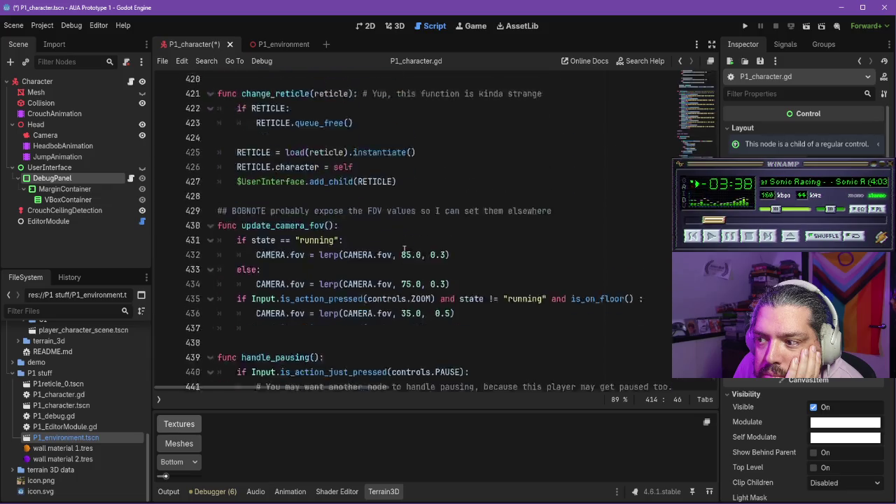
{"action": "scroll", "coordinate": [400, 248], "scroll_direction": "up", "scroll_amount": 3}
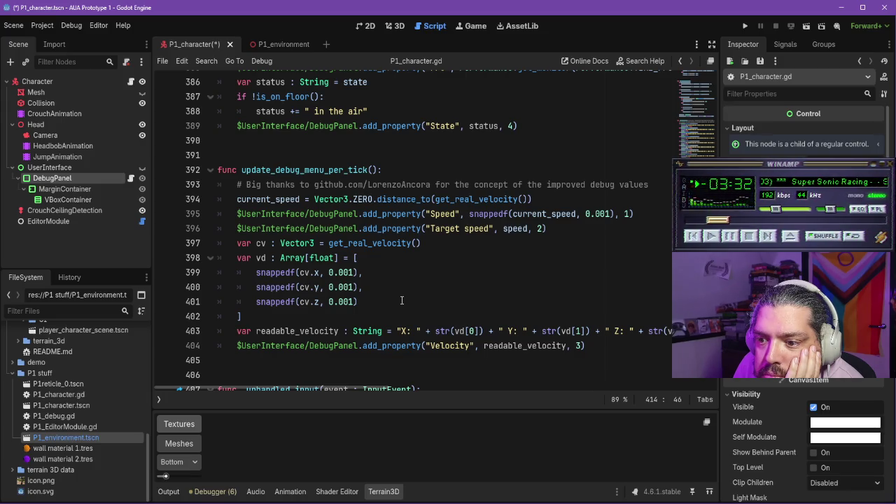
{"action": "scroll", "coordinate": [379, 319], "scroll_direction": "up", "scroll_amount": 1}
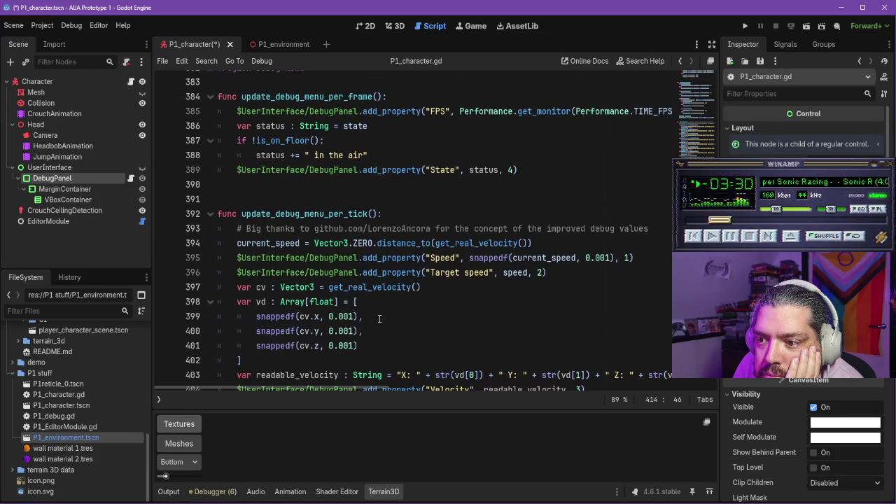
{"action": "scroll", "coordinate": [379, 319], "scroll_direction": "up", "scroll_amount": 1}
{"action": "scroll", "coordinate": [390, 302], "scroll_direction": "up", "scroll_amount": 1}
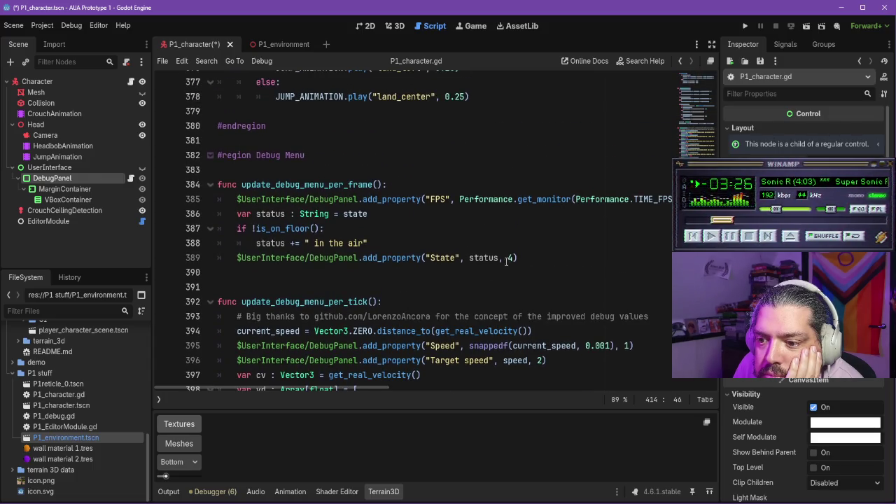
{"action": "scroll", "coordinate": [476, 271], "scroll_direction": "down", "scroll_amount": 2}
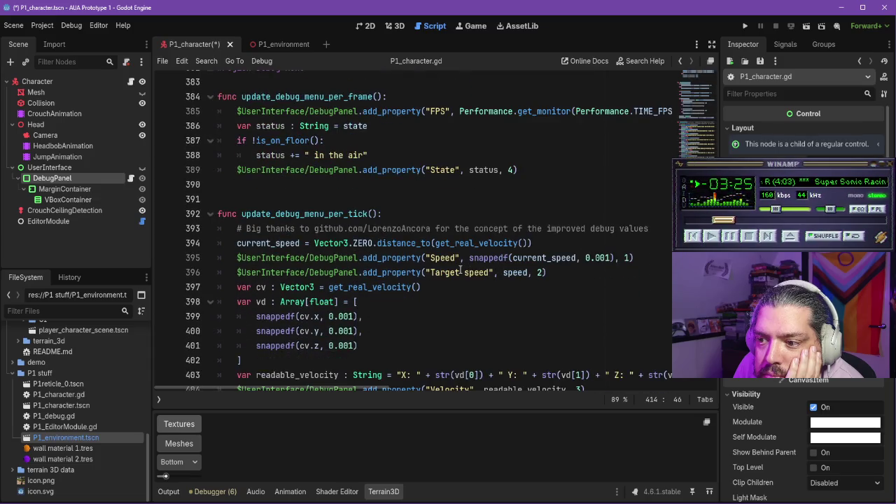
{"action": "left_click", "coordinate": [548, 172]}
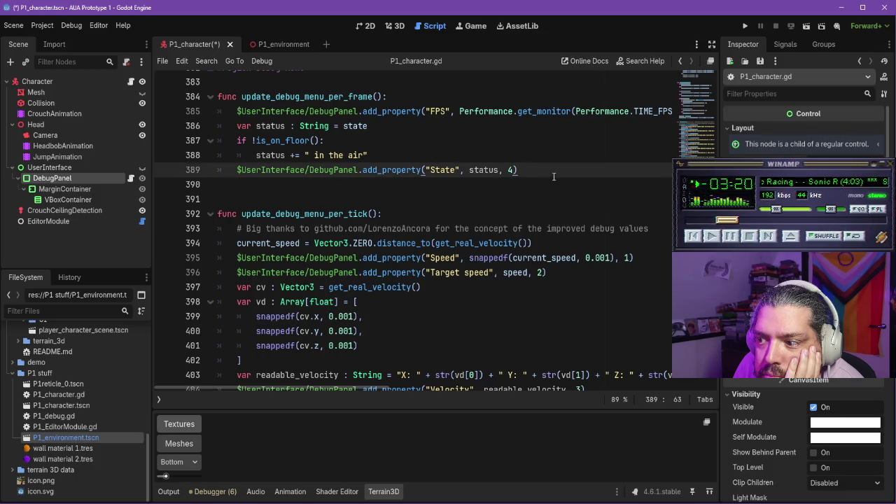
{"action": "mouse_move", "coordinate": [364, 390]}
{"action": "left_mouse_down"}
{"action": "mouse_move", "coordinate": [413, 384]}
{"action": "mouse_move", "coordinate": [346, 390]}
{"action": "left_mouse_up"}
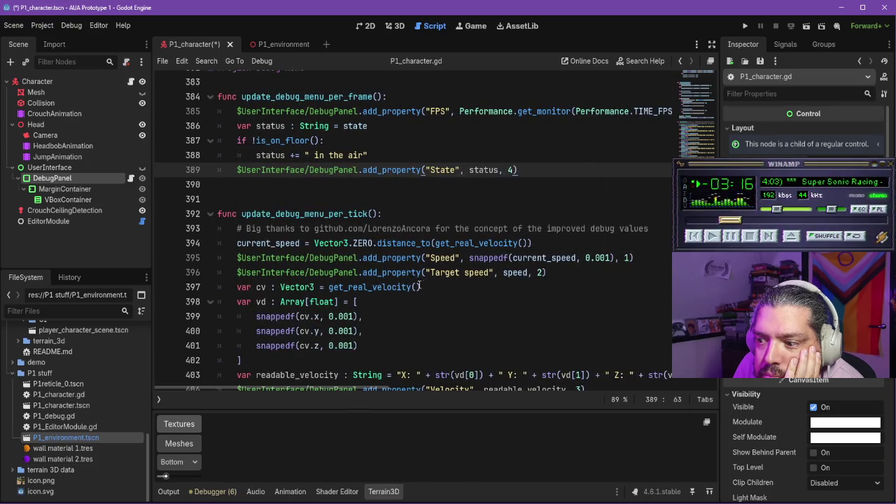
{"action": "scroll", "coordinate": [425, 282], "scroll_direction": "down", "scroll_amount": 2}
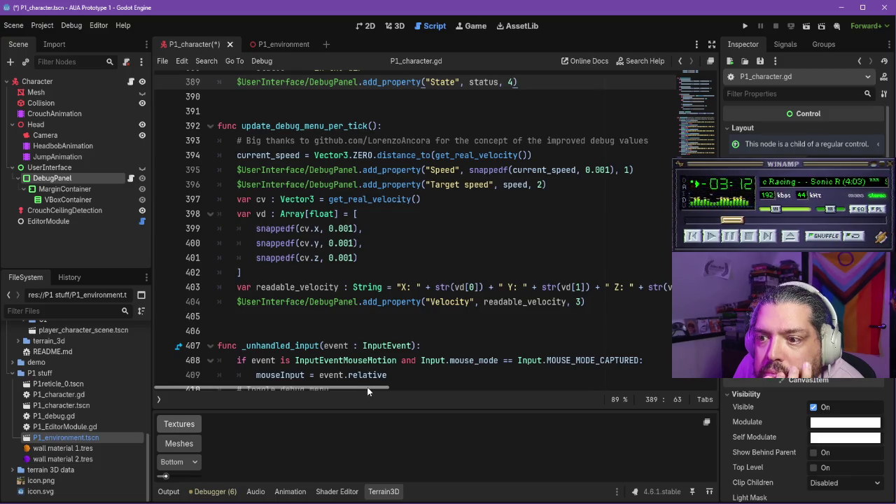
{"action": "mouse_move", "coordinate": [369, 391]}
{"action": "left_mouse_down"}
{"action": "mouse_move", "coordinate": [385, 388]}
{"action": "mouse_move", "coordinate": [363, 386]}
{"action": "left_mouse_up"}
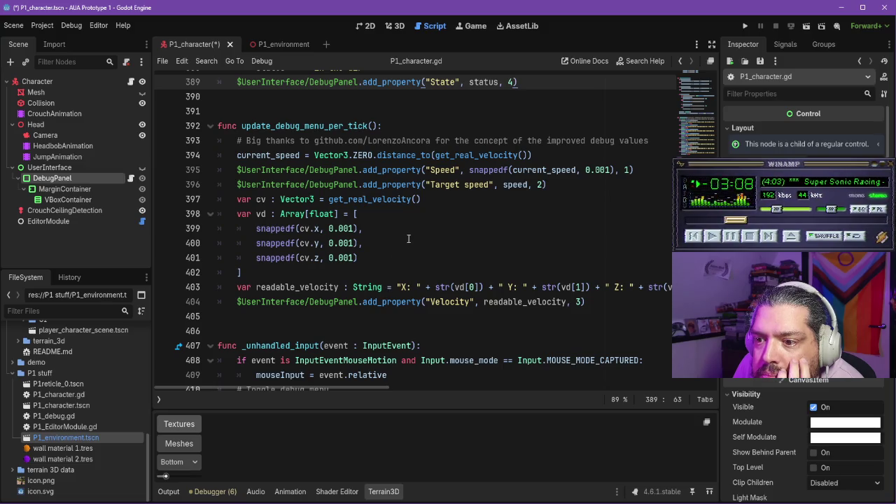
{"action": "scroll", "coordinate": [432, 238], "scroll_direction": "up", "scroll_amount": 3}
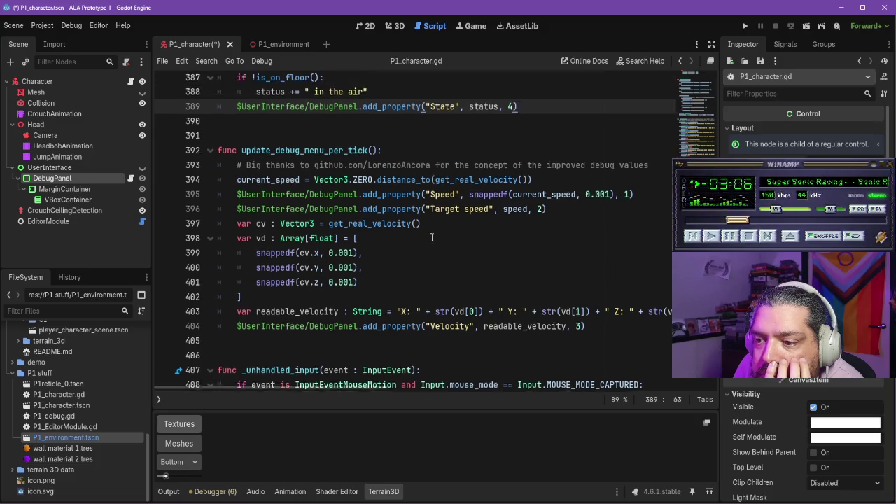
{"action": "scroll", "coordinate": [430, 226], "scroll_direction": "down", "scroll_amount": 2}
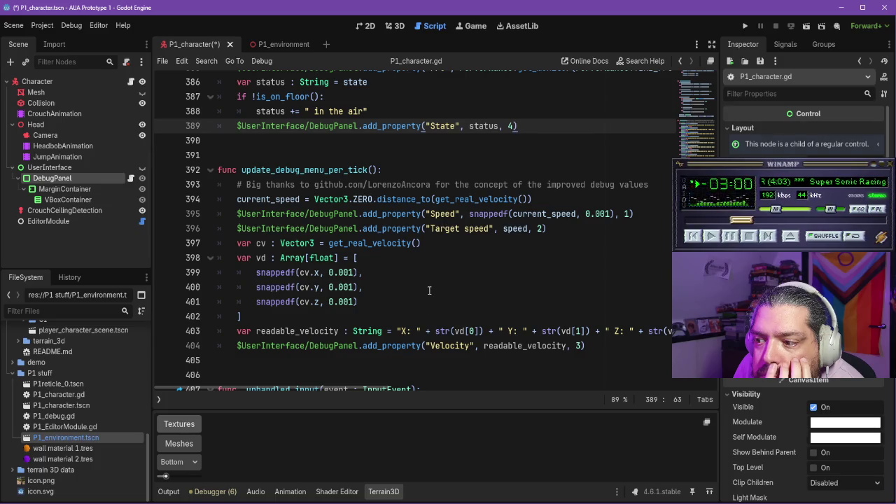
{"action": "scroll", "coordinate": [430, 291], "scroll_direction": "down", "scroll_amount": 2}
{"action": "scroll", "coordinate": [434, 312], "scroll_direction": "up", "scroll_amount": 1}
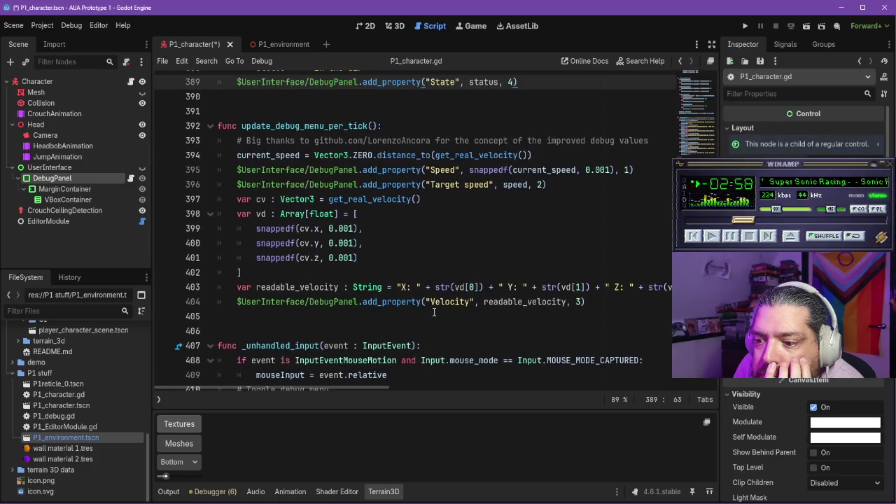
{"action": "scroll", "coordinate": [434, 312], "scroll_direction": "up", "scroll_amount": 3}
{"action": "scroll", "coordinate": [434, 311], "scroll_direction": "up", "scroll_amount": 2}
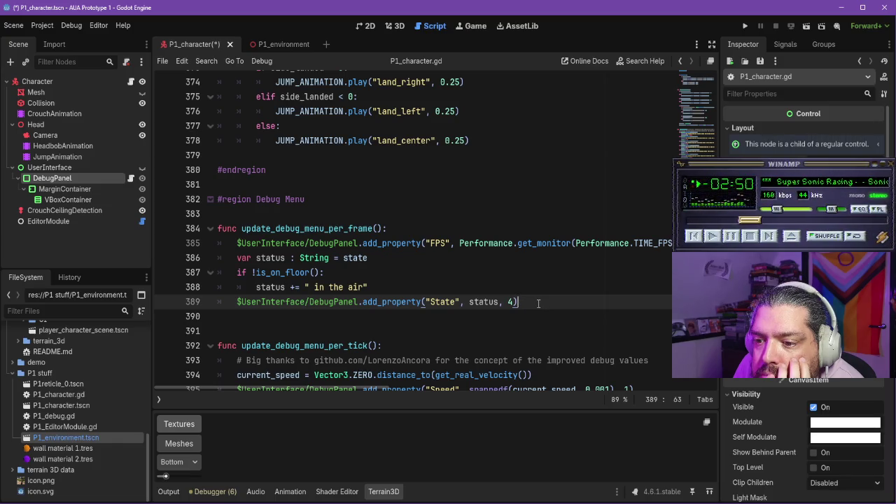
{"action": "key", "text": "Return"}
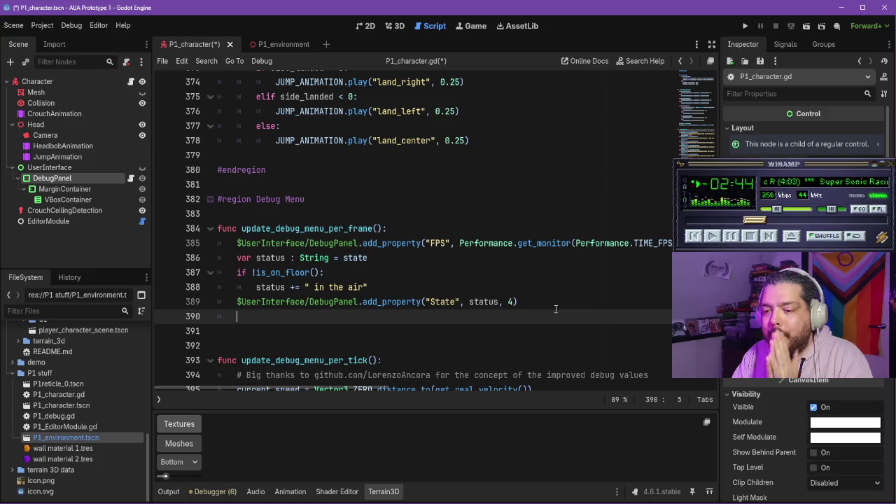
{"action": "type", "text": "if"}
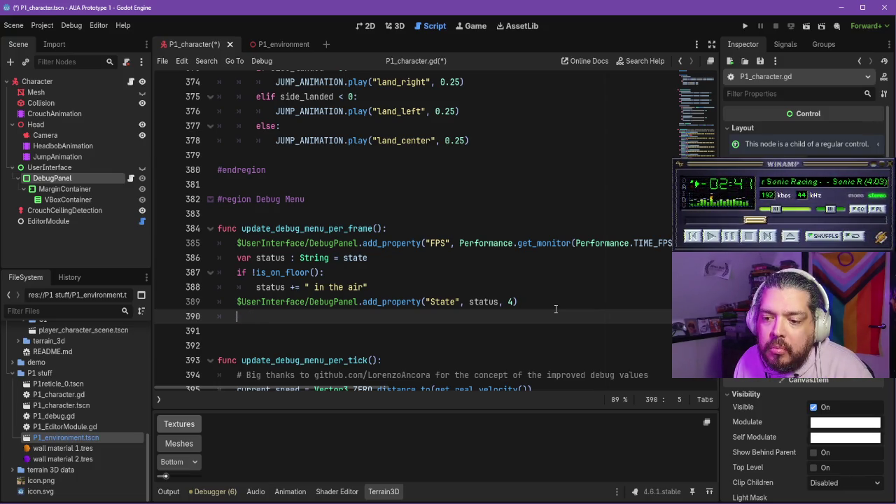
{"action": "key", "text": "BackSpace"}
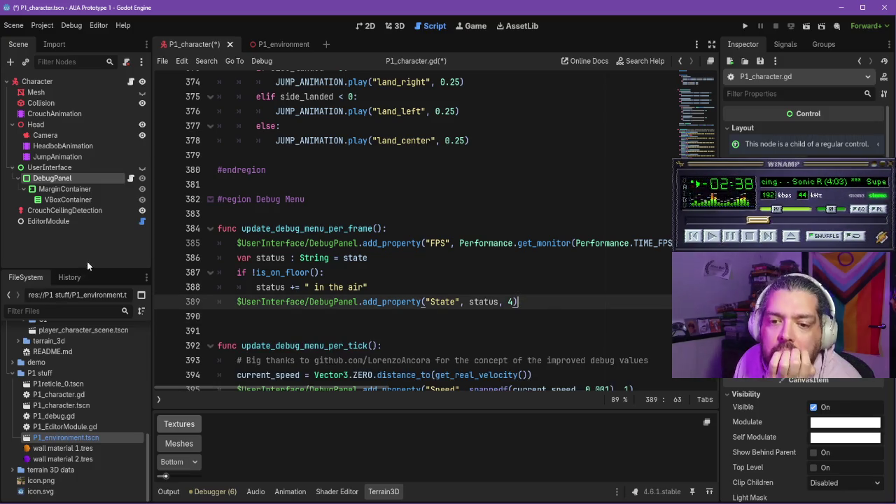
{"action": "key", "text": "alt+Tab"}
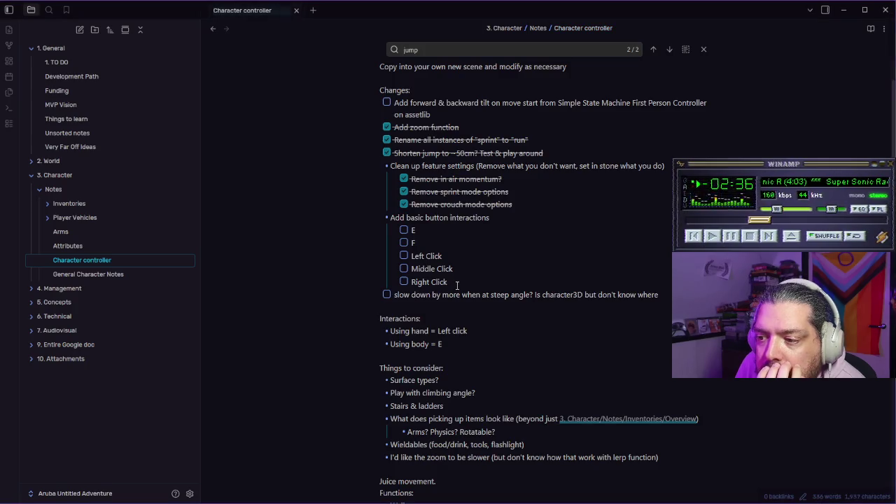
{"action": "key", "text": "alt+Tab"}
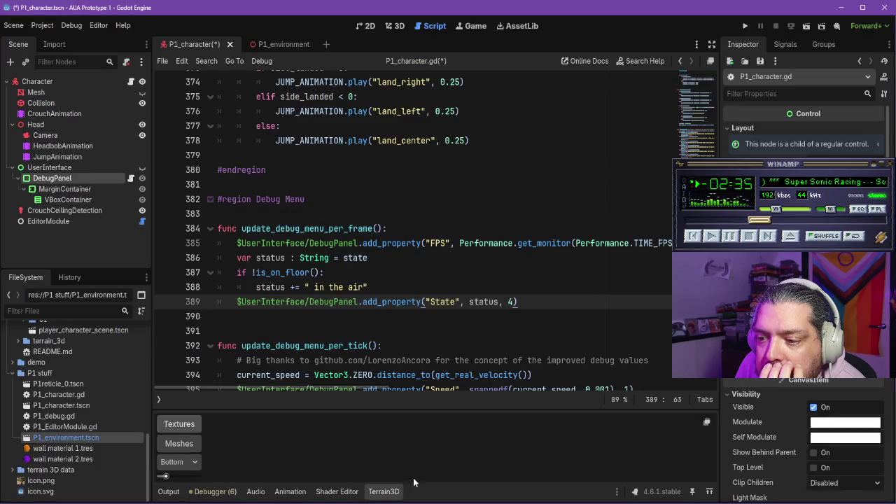
{"action": "scroll", "coordinate": [364, 282], "scroll_direction": "up", "scroll_amount": 15}
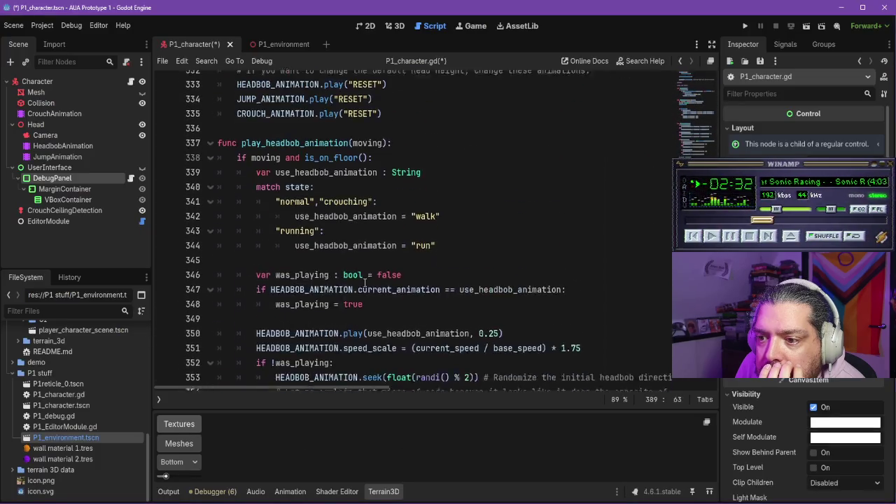
{"action": "scroll", "coordinate": [364, 282], "scroll_direction": "up", "scroll_amount": 6}
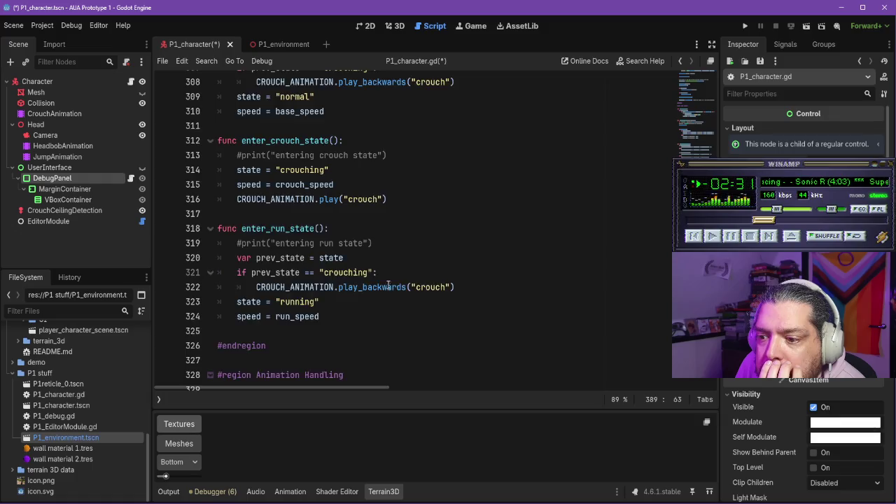
{"action": "scroll", "coordinate": [387, 285], "scroll_direction": "up", "scroll_amount": 7}
{"action": "scroll", "coordinate": [388, 285], "scroll_direction": "up", "scroll_amount": 3}
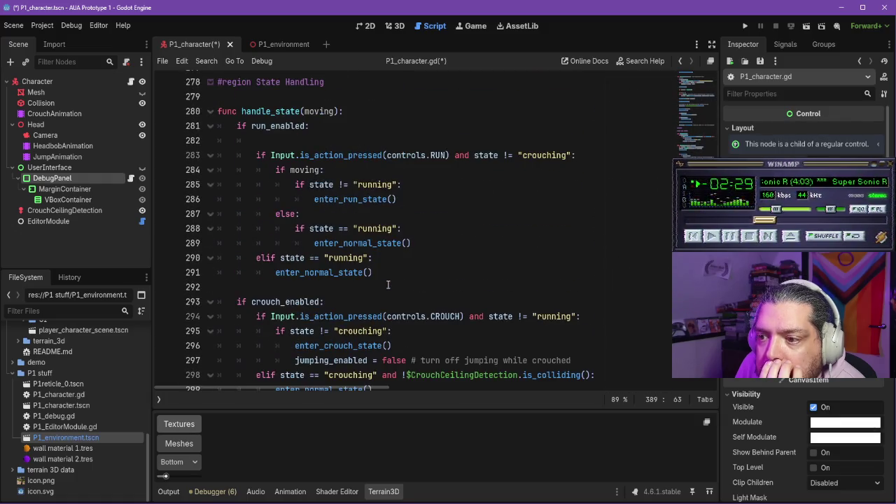
{"action": "scroll", "coordinate": [303, 274], "scroll_direction": "up", "scroll_amount": 20}
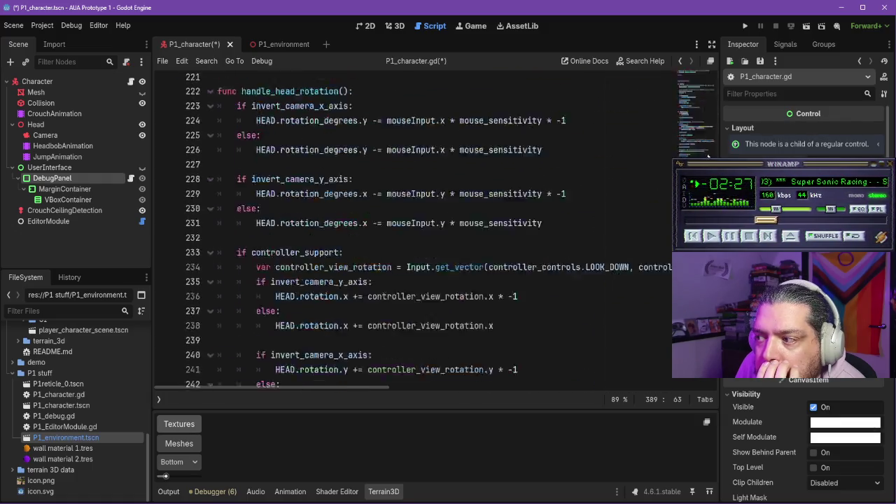
{"action": "scroll", "coordinate": [302, 274], "scroll_direction": "down", "scroll_amount": 5}
{"action": "scroll", "coordinate": [302, 274], "scroll_direction": "down", "scroll_amount": 13}
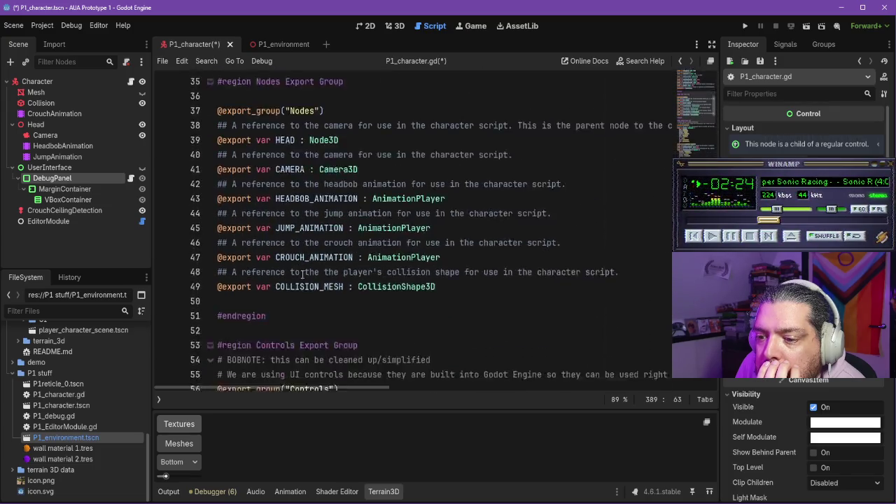
{"action": "left_click", "coordinate": [355, 268]}
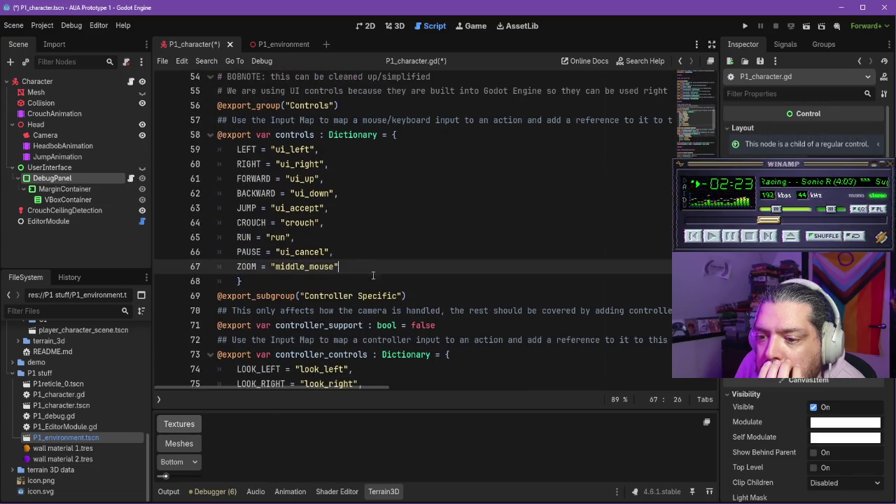
- Add R_CLICK and L_CLICK = "left_click" entries to the controls dictionary
{"action": "key", "text": "Return"}
{"action": "left_click", "coordinate": [367, 269]}
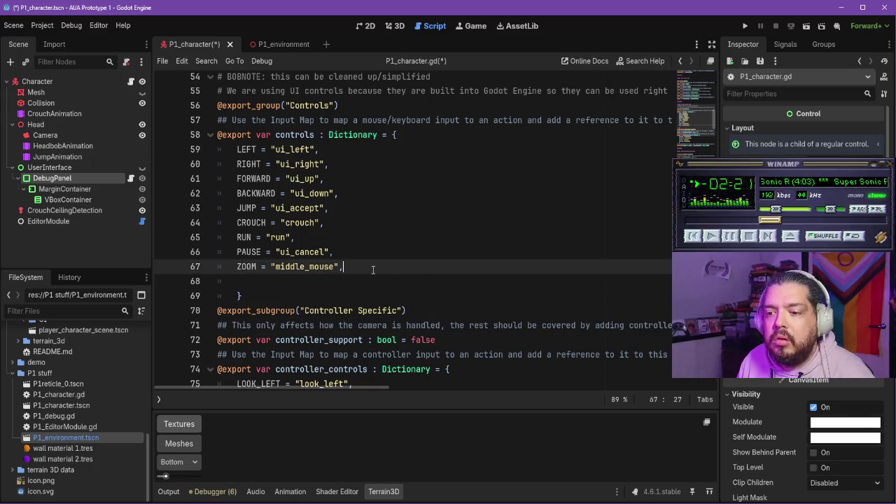
{"action": "key", "text": "Return"}
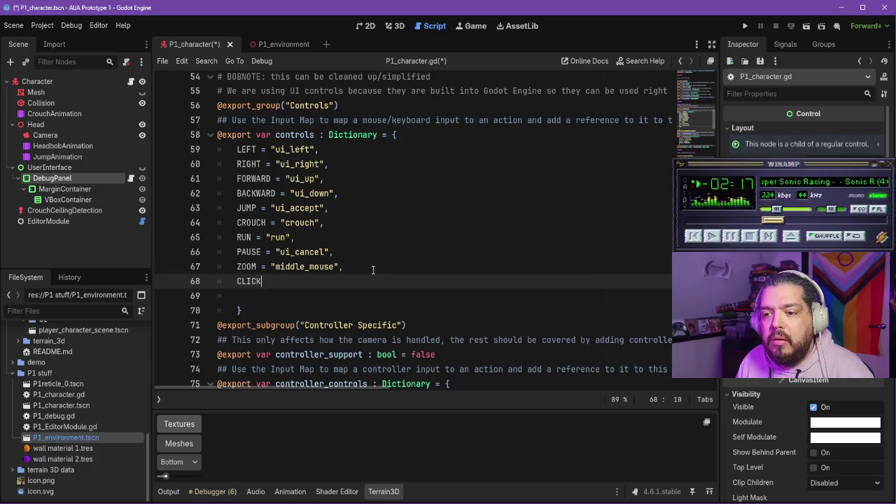
{"action": "key", "text": "BackSpace"}
{"action": "key", "text": "BackSpace"}
{"action": "key", "text": "BackSpace"}
{"action": "type", "text": "R_CLICK ="}
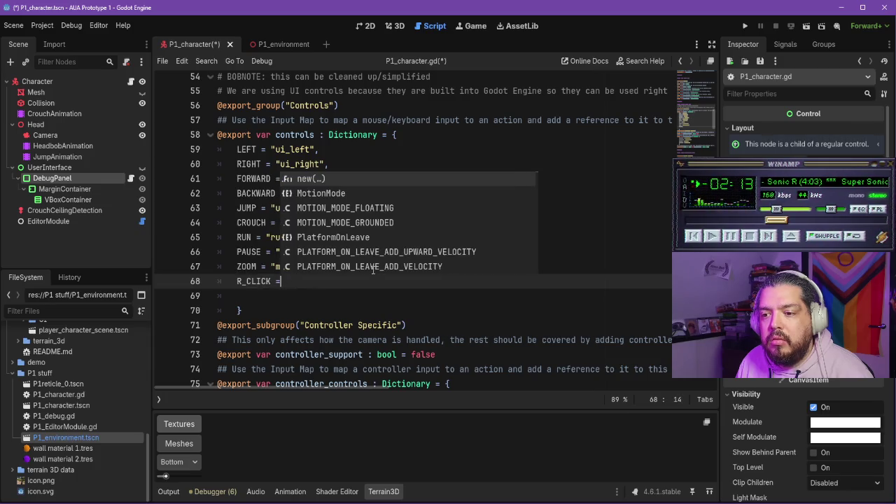
{"action": "type", "text": " \""}
{"action": "key", "text": "Escape"}
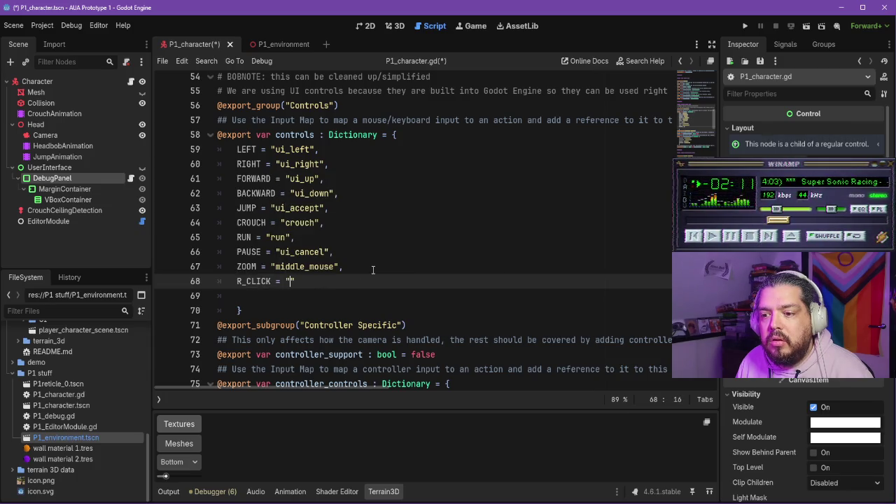
{"action": "type", "text": "right_click"}
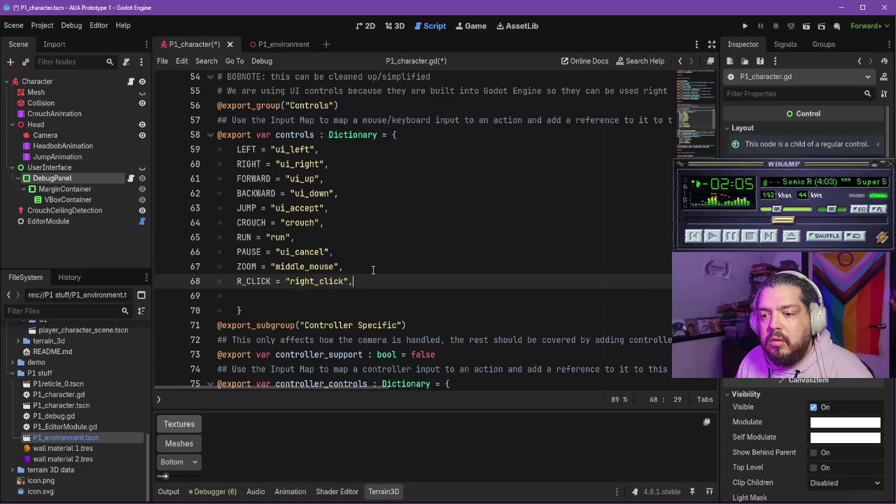
{"action": "key", "text": "Return"}
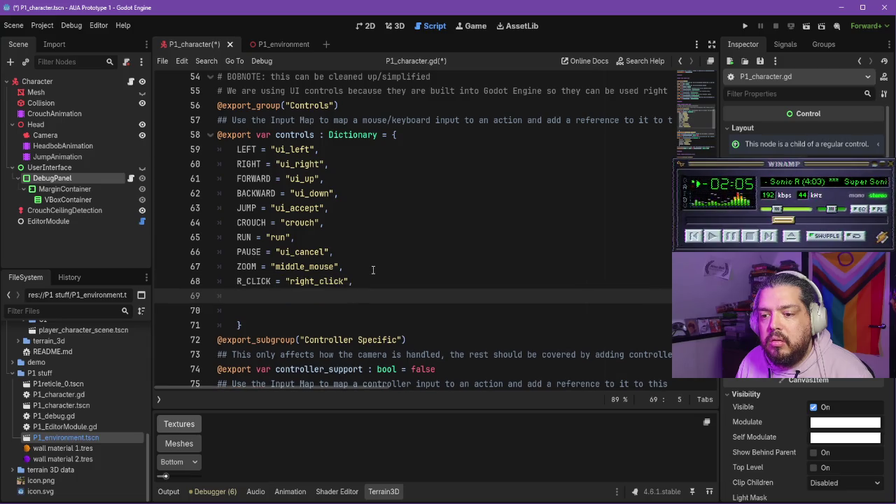
{"action": "type", "text": "L_CLICK"}
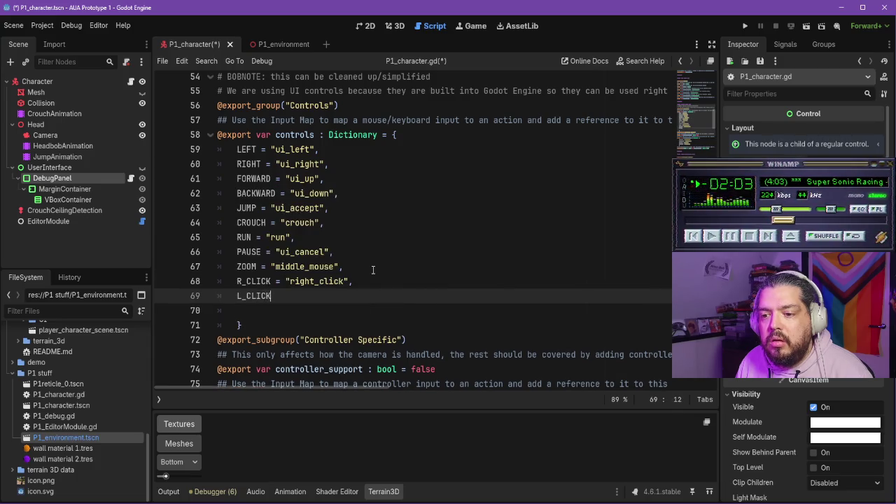
{"action": "type", "text": " = \"left_cl"}
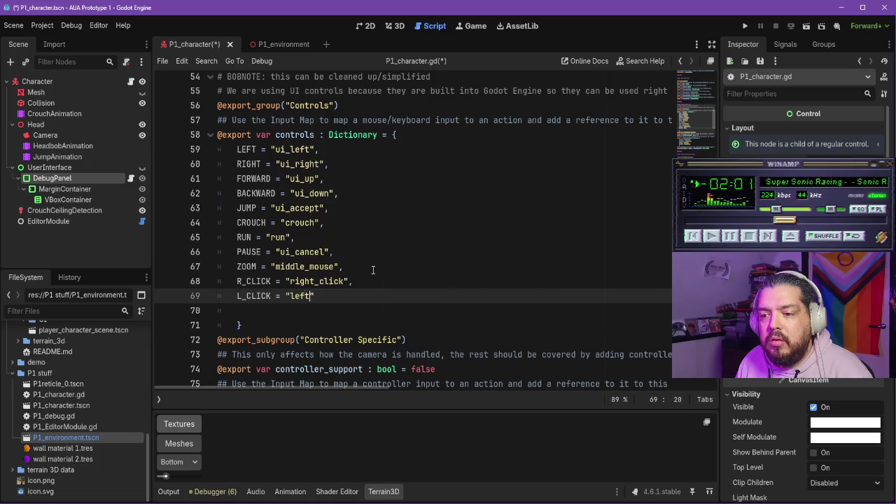
{"action": "type", "text": "ick\""}
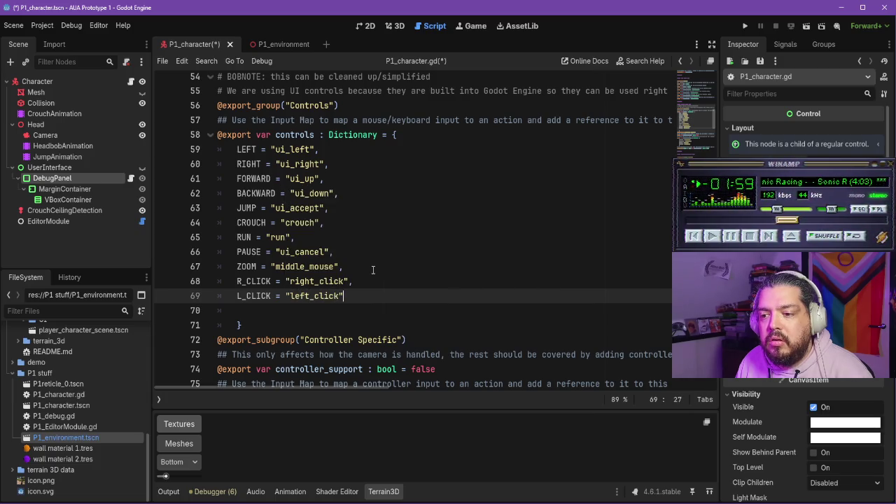
{"action": "type", "text": ","}
- Add USE_1 and USE_2 = "use_2" entries after checking the Input Map, and save the script
{"action": "key", "text": "Return"}
{"action": "type", "text": "SE_"}
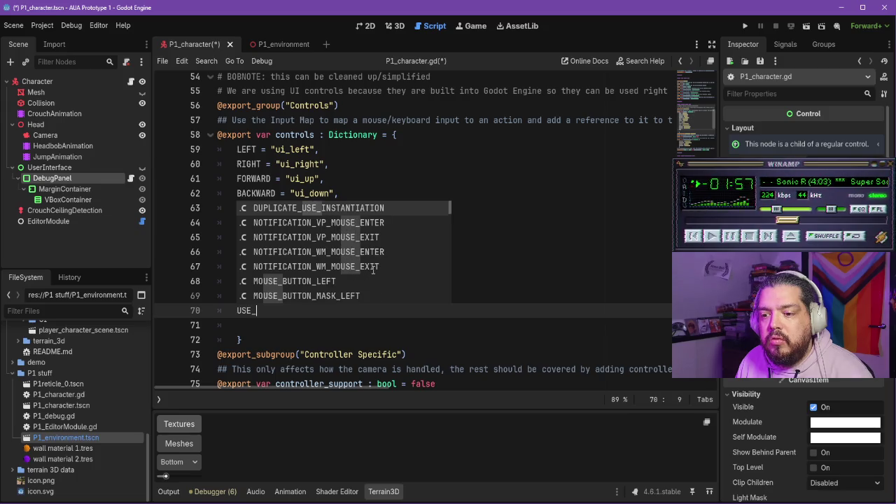
{"action": "type", "text": "1 = \"use_1"}
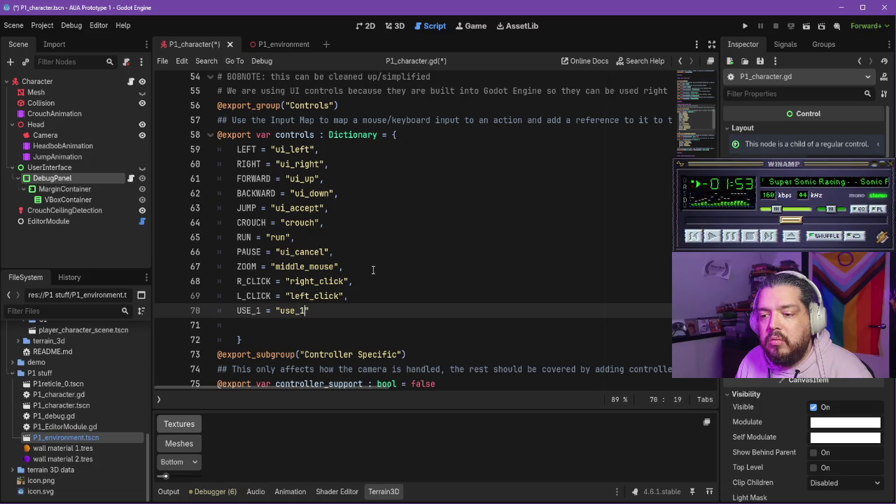
{"action": "left_click", "coordinate": [43, 26]}
{"action": "left_click", "coordinate": [62, 42]}
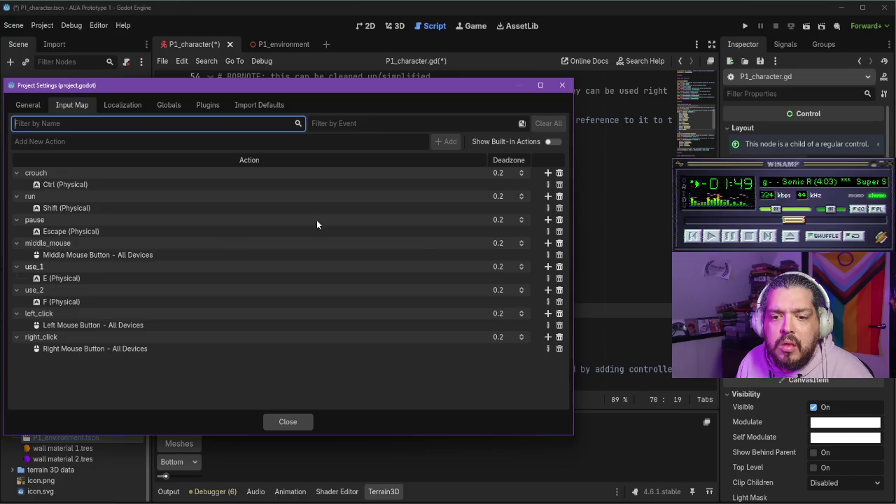
{"action": "left_click", "coordinate": [562, 85]}
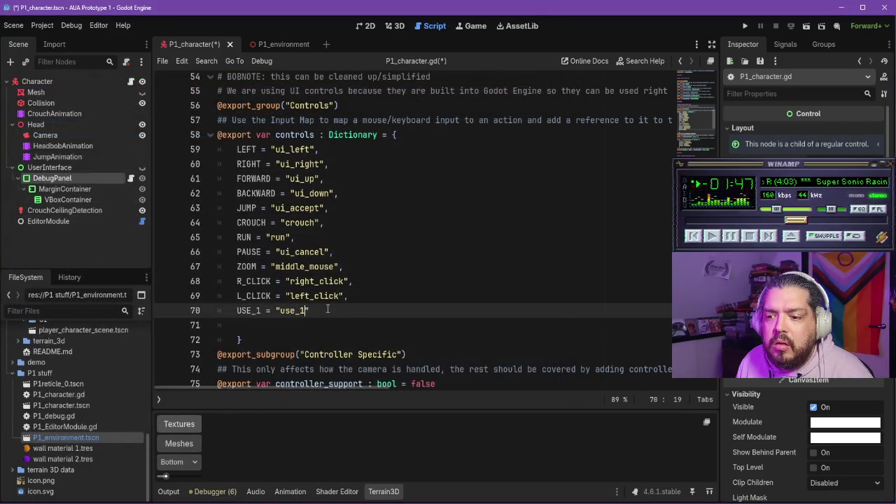
{"action": "type", "text": ","}
{"action": "key", "text": "Return"}
{"action": "type", "text": "USE"}
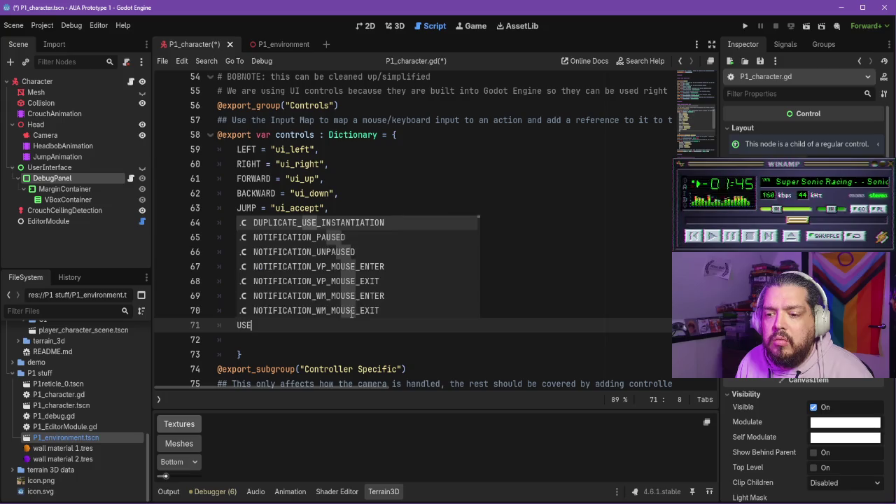
{"action": "type", "text": "_2 = \"u"}
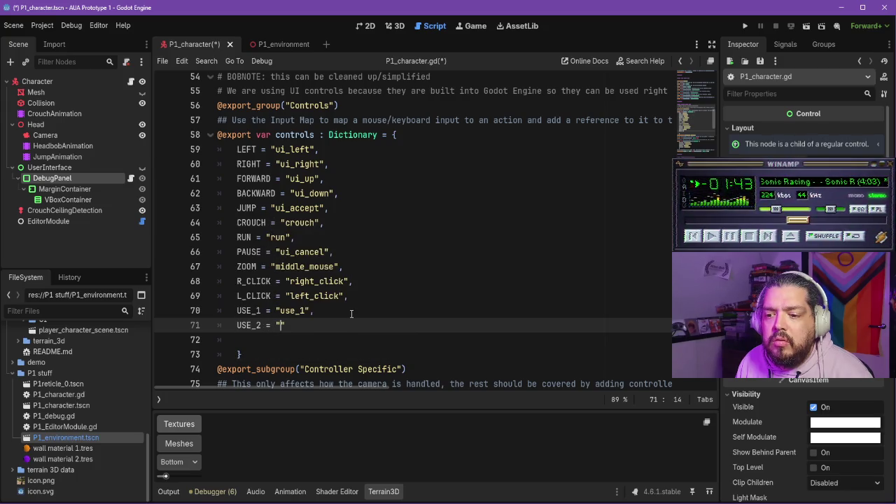
{"action": "type", "text": "se_2"}
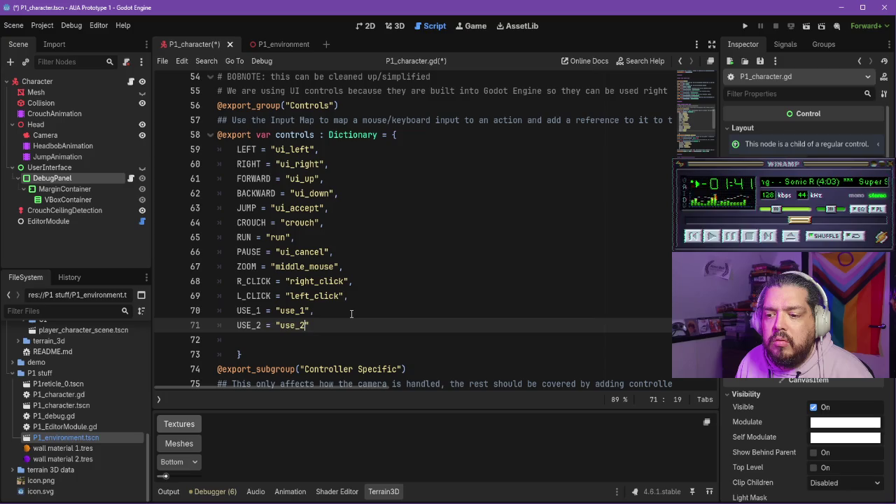
{"action": "type", "text": "\""}
{"action": "key", "text": "ctrl+s"}
{"action": "scroll", "coordinate": [486, 250], "scroll_direction": "down", "scroll_amount": 10}
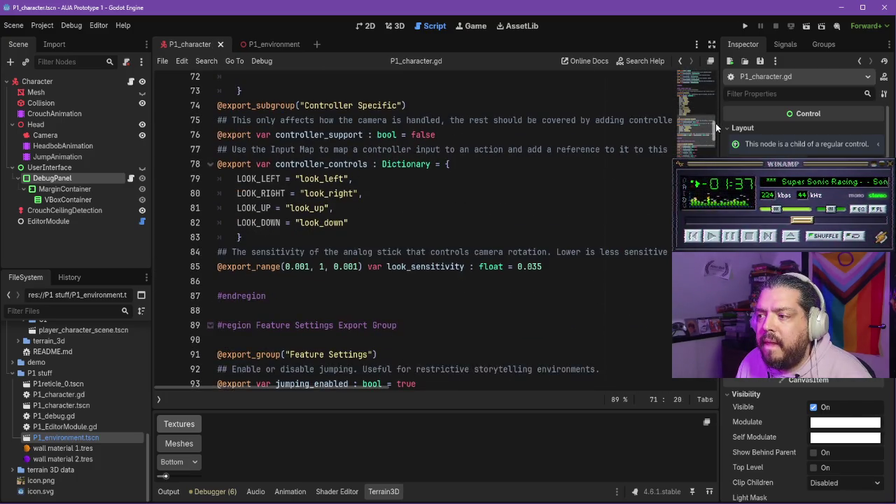
{"action": "scroll", "coordinate": [420, 231], "scroll_direction": "down", "scroll_amount": 20}
{"action": "scroll", "coordinate": [420, 231], "scroll_direction": "up", "scroll_amount": 10}
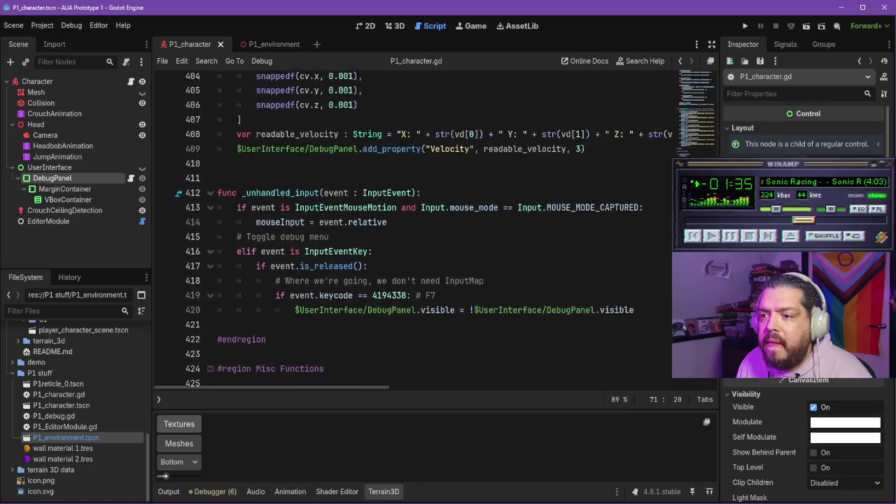
{"action": "scroll", "coordinate": [420, 231], "scroll_direction": "up", "scroll_amount": 3}
{"action": "scroll", "coordinate": [434, 231], "scroll_direction": "up", "scroll_amount": 8}
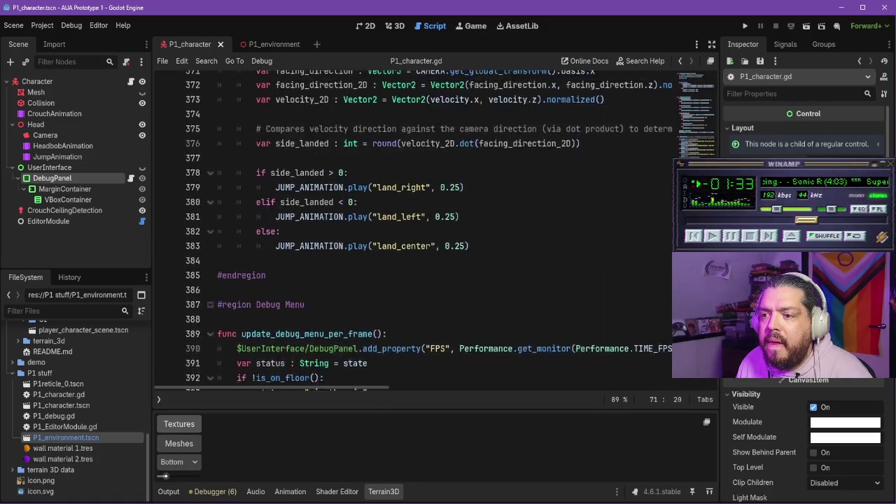
{"action": "scroll", "coordinate": [434, 231], "scroll_direction": "up", "scroll_amount": 3}
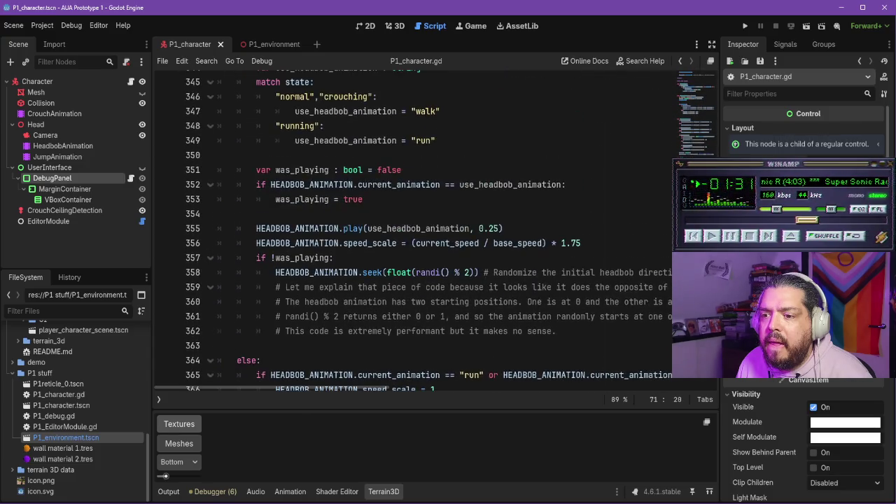
{"action": "left_click", "coordinate": [57, 168]}
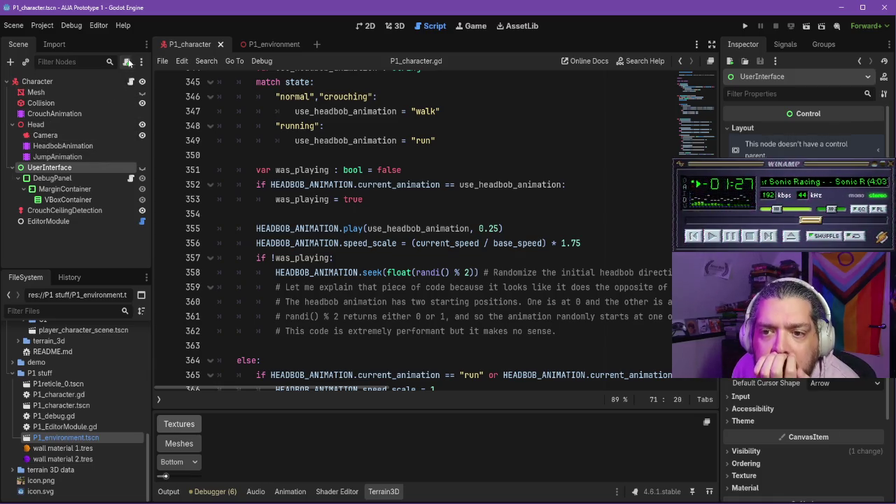
{"action": "left_click", "coordinate": [10, 61]}
{"action": "type", "text": "node"}
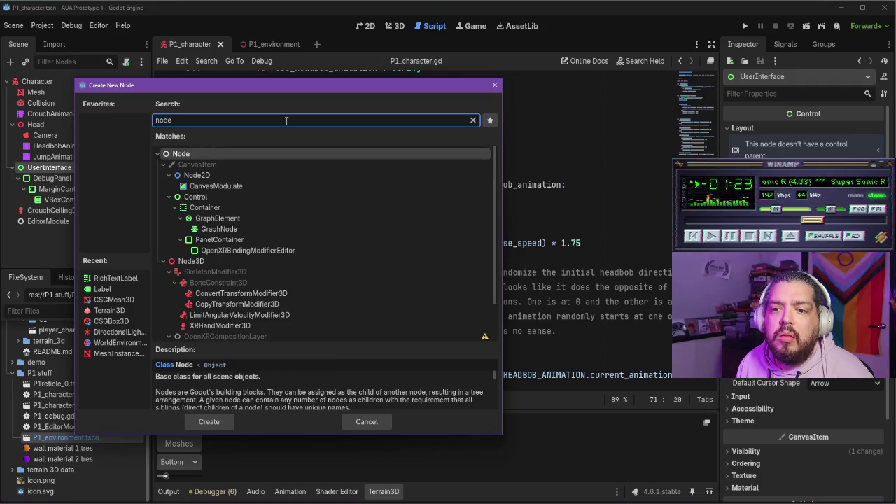
{"action": "left_click", "coordinate": [196, 175]}
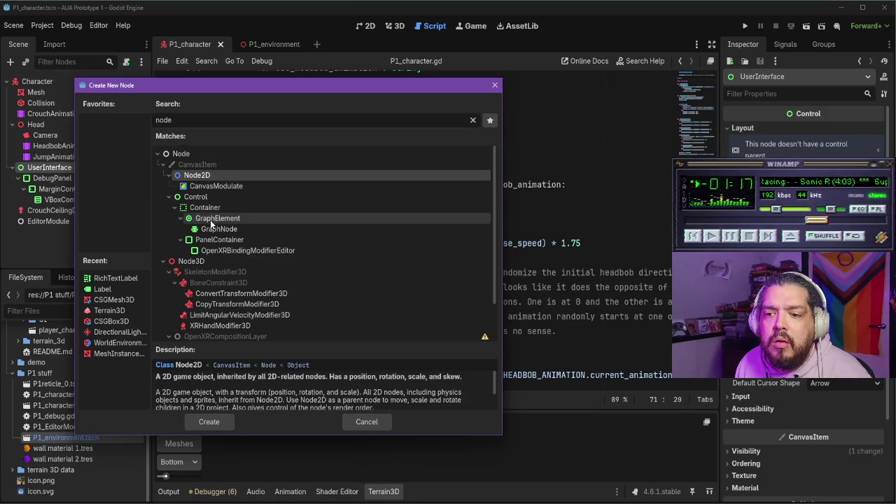
{"action": "left_click", "coordinate": [196, 198]}
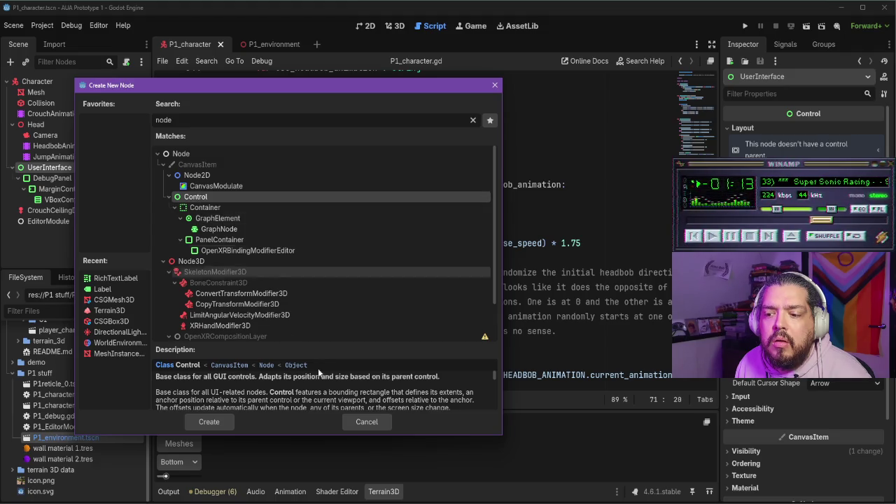
{"action": "left_click", "coordinate": [364, 423]}
{"action": "left_click", "coordinate": [51, 179]}
{"action": "scroll", "coordinate": [410, 234], "scroll_direction": "down", "scroll_amount": 20}
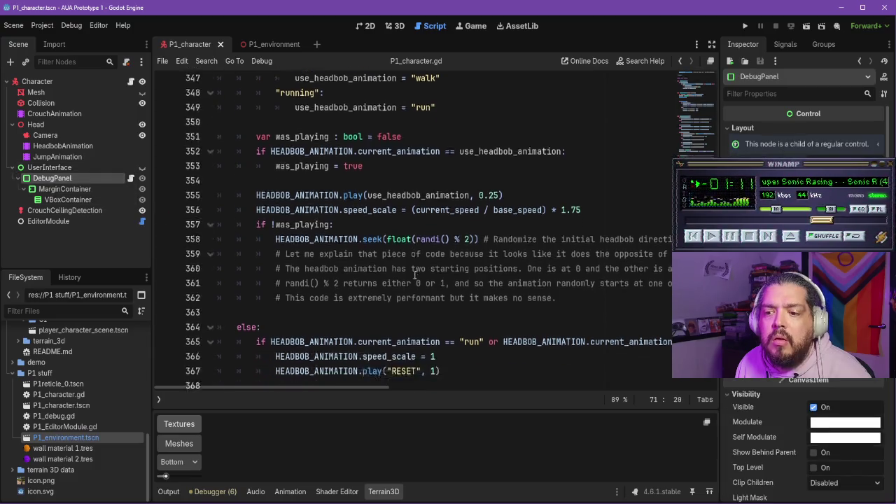
{"action": "scroll", "coordinate": [409, 234], "scroll_direction": "down", "scroll_amount": 8}
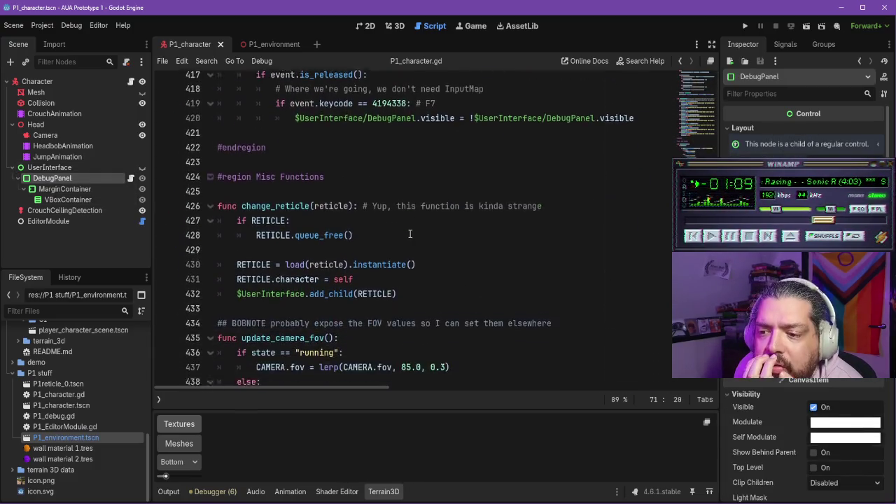
{"action": "scroll", "coordinate": [401, 229], "scroll_direction": "up", "scroll_amount": 10}
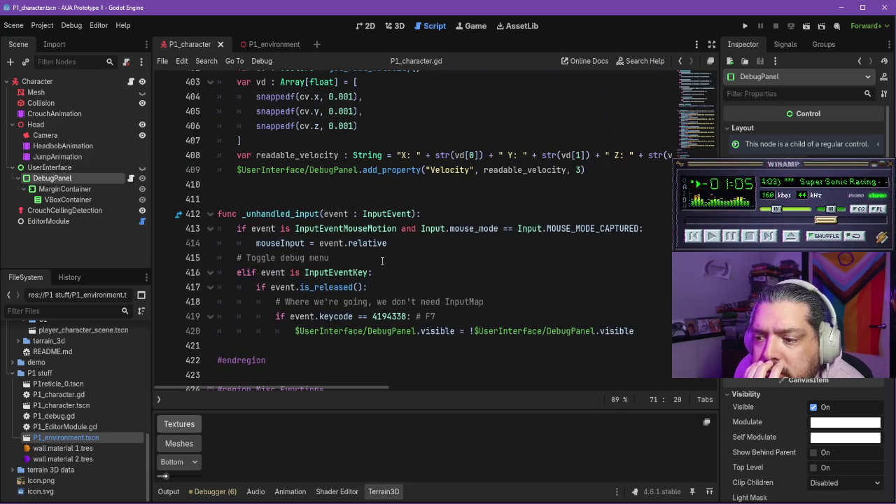
{"action": "scroll", "coordinate": [388, 257], "scroll_direction": "up", "scroll_amount": 3}
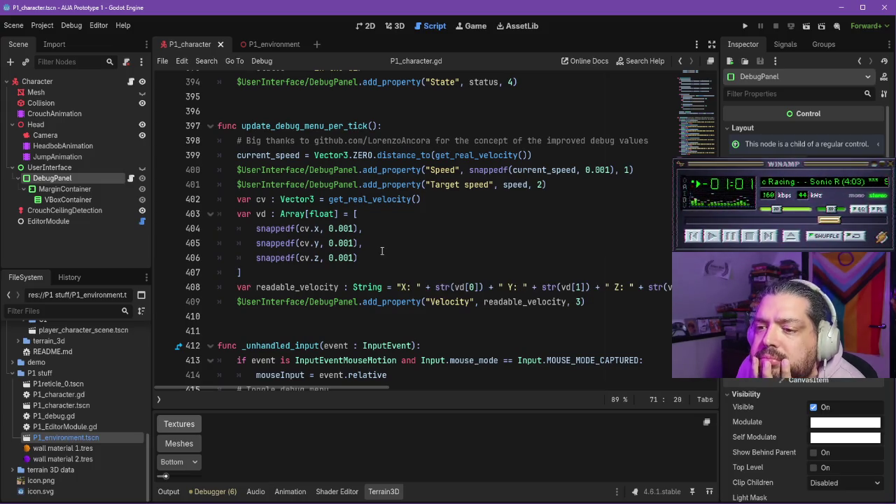
{"action": "key", "text": "alt+Tab"}
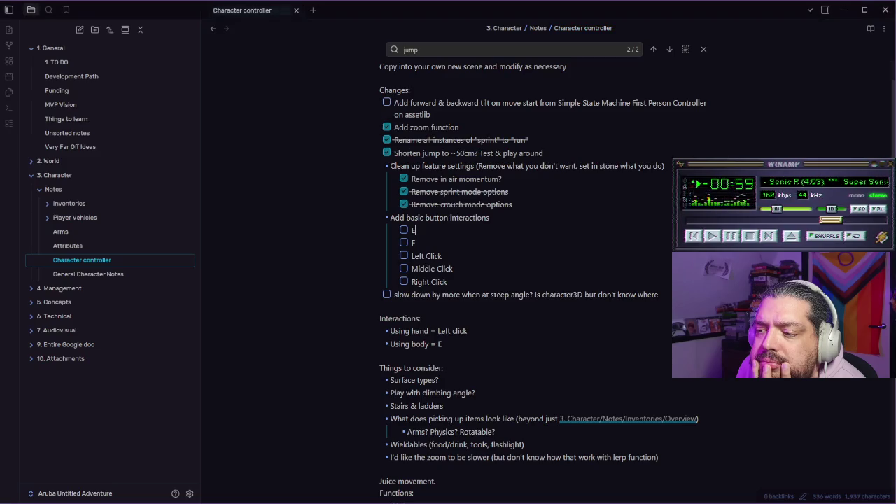
{"action": "key", "text": "alt+Tab"}
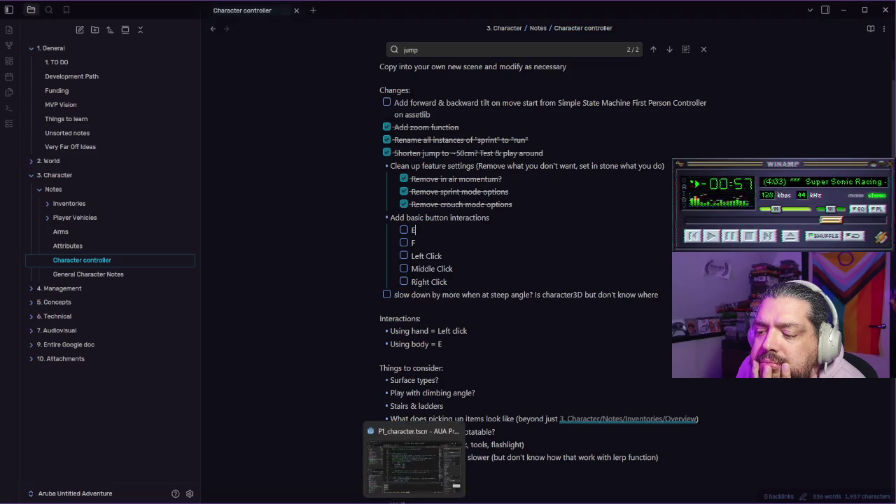
- Rename the middle_mouse input action to middle_click in Project Settings' Input Map
{"action": "left_click", "coordinate": [42, 25]}
{"action": "left_click", "coordinate": [58, 38]}
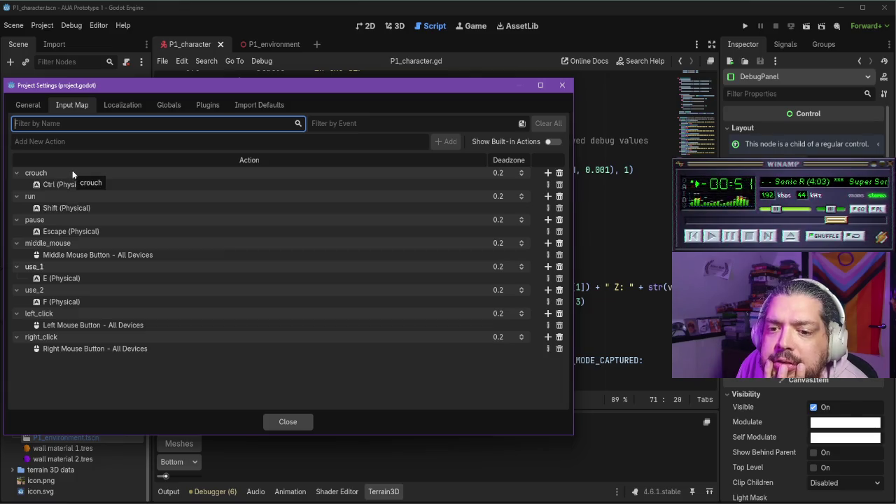
{"action": "double_click", "coordinate": [66, 243]}
{"action": "key", "text": "BackSpace"}
{"action": "key", "text": "BackSpace"}
{"action": "key", "text": "BackSpace"}
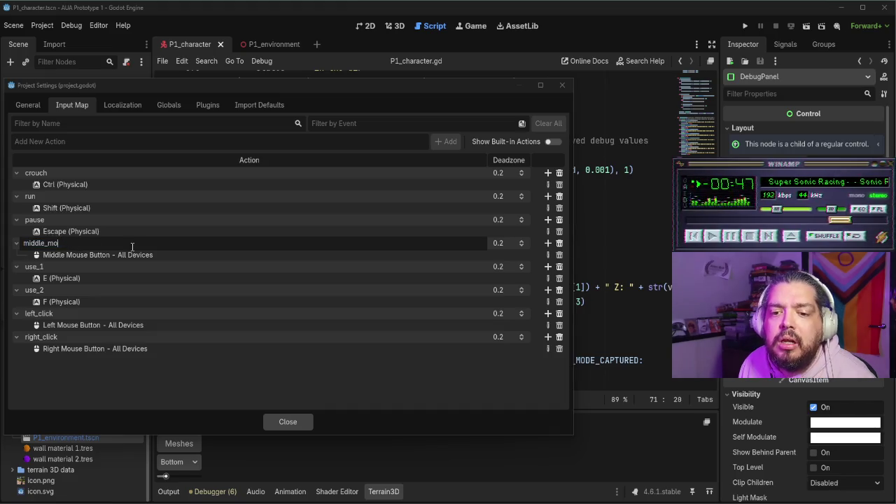
{"action": "type", "text": "click"}
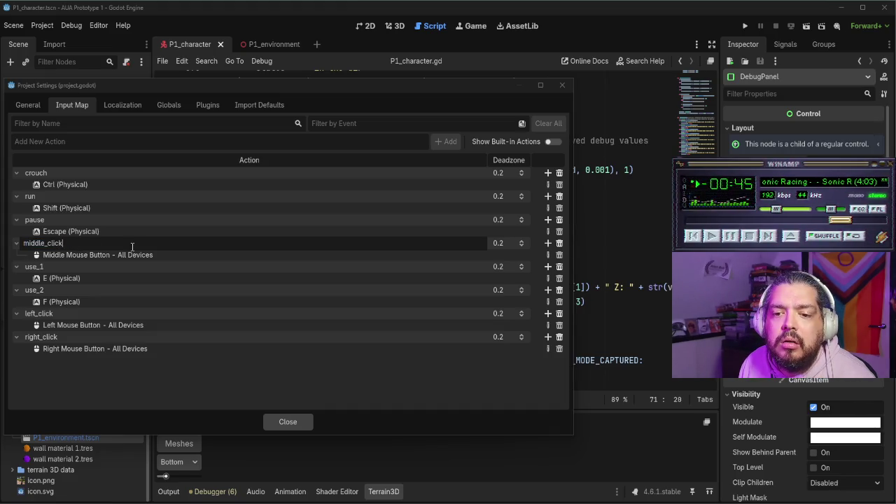
{"action": "key", "text": "Return"}
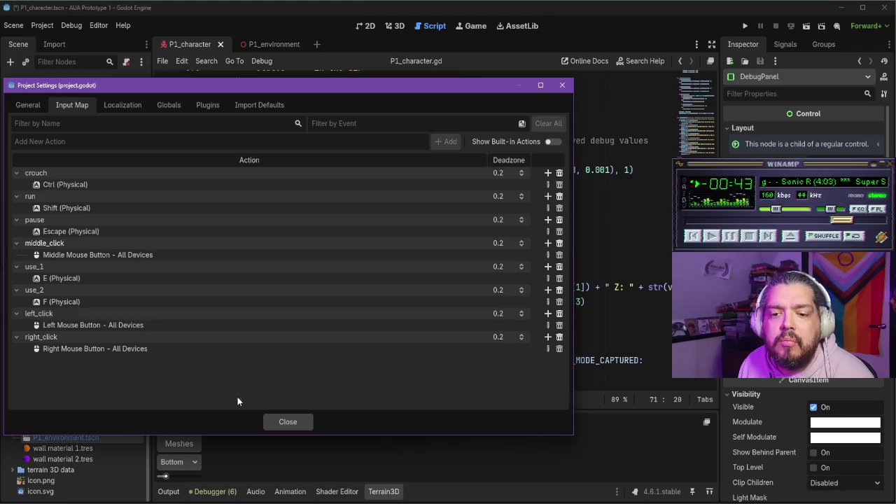
{"action": "left_click", "coordinate": [307, 422]}
{"action": "left_click", "coordinate": [698, 124]}
- Change the ZOOM value on line 67 from "middle_mouse" to "middle_click"
{"action": "left_click_drag", "start_coordinate": [698, 119], "coordinate": [696, 86]}
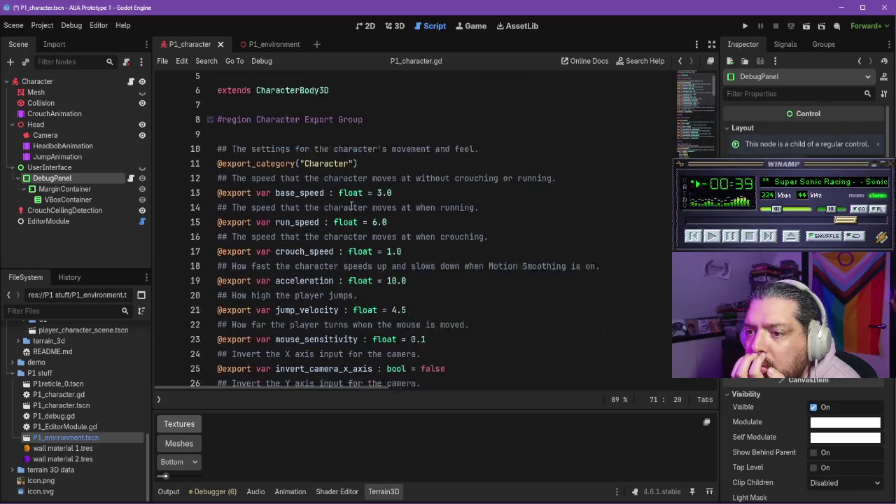
{"action": "scroll", "coordinate": [360, 217], "scroll_direction": "down", "scroll_amount": 15}
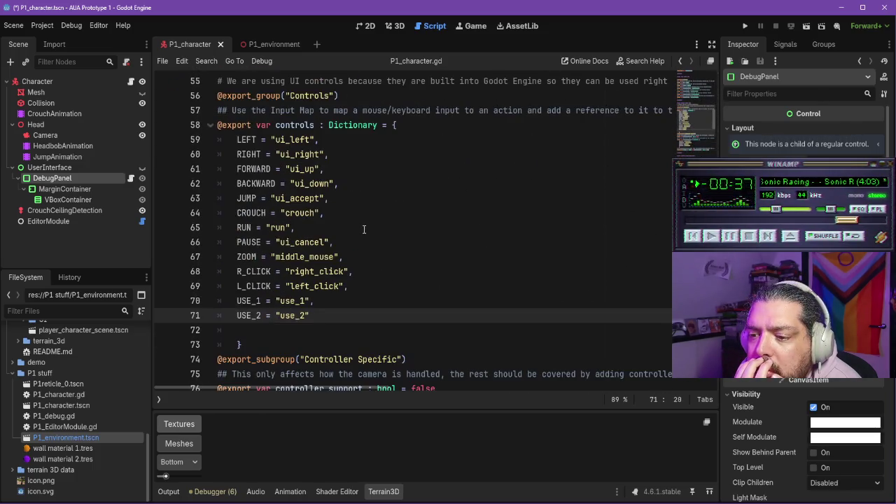
{"action": "left_click", "coordinate": [336, 257]}
{"action": "key", "text": "BackSpace"}
{"action": "key", "text": "BackSpace"}
{"action": "key", "text": "BackSpace"}
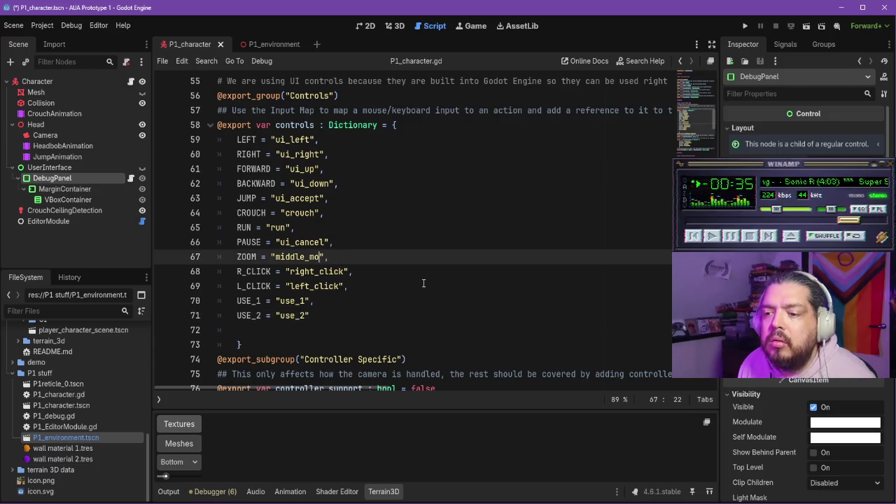
{"action": "type", "text": "click"}
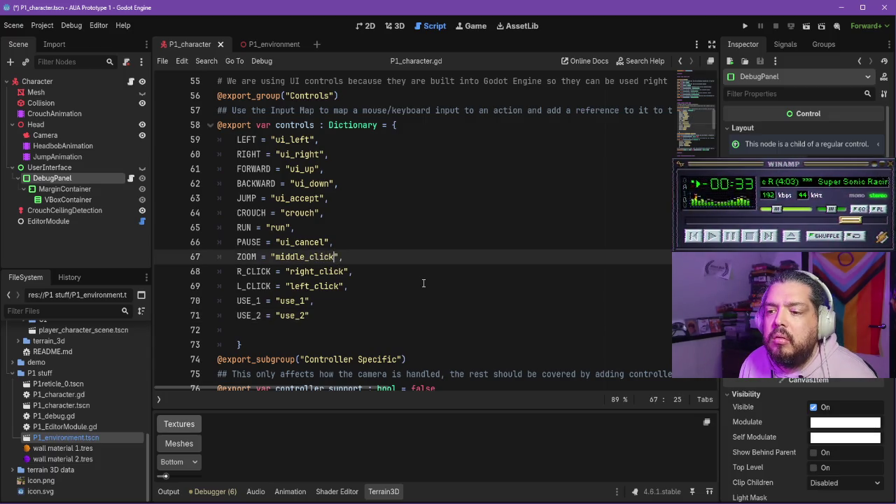
- Select the ZOOM action check on line 440 in update_camera_fov
{"action": "scroll", "coordinate": [390, 269], "scroll_direction": "down", "scroll_amount": 3}
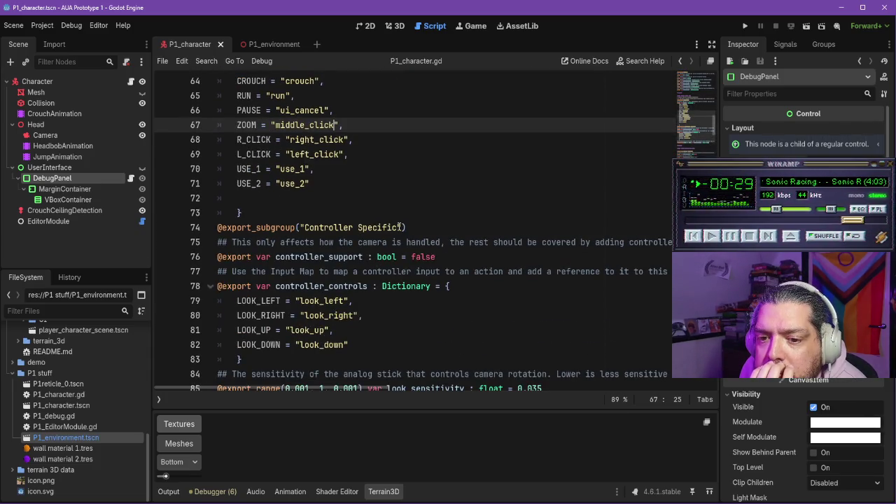
{"action": "scroll", "coordinate": [382, 232], "scroll_direction": "down", "scroll_amount": 1}
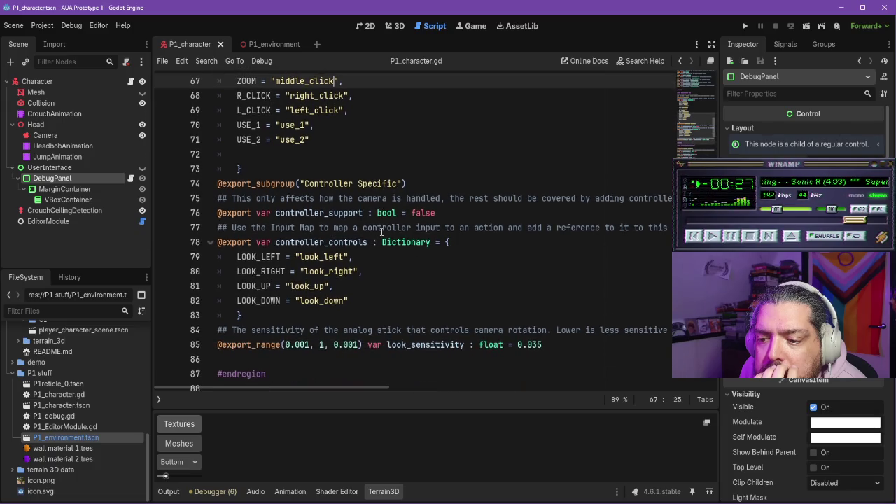
{"action": "scroll", "coordinate": [382, 232], "scroll_direction": "up", "scroll_amount": 2}
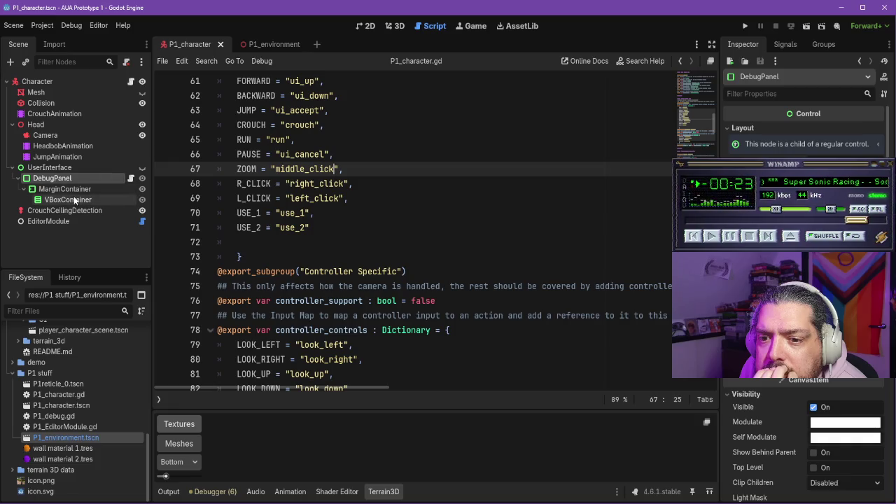
{"action": "left_click", "coordinate": [713, 115]}
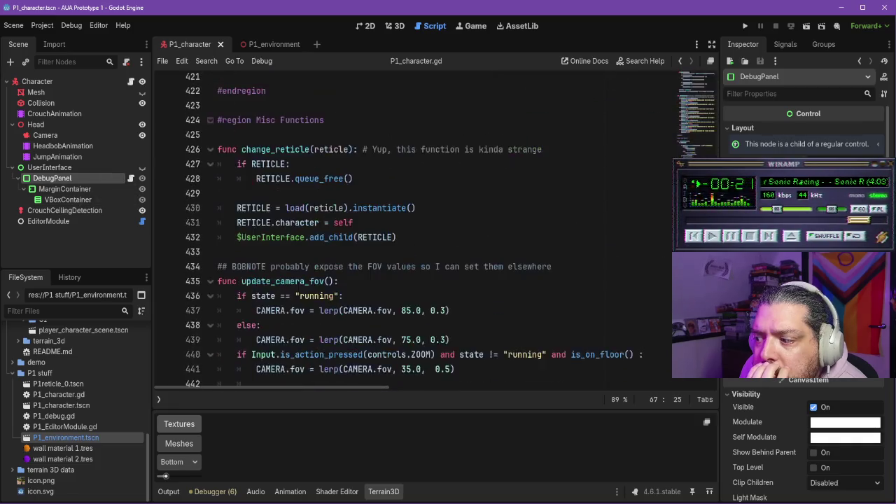
{"action": "scroll", "coordinate": [494, 284], "scroll_direction": "down", "scroll_amount": 1}
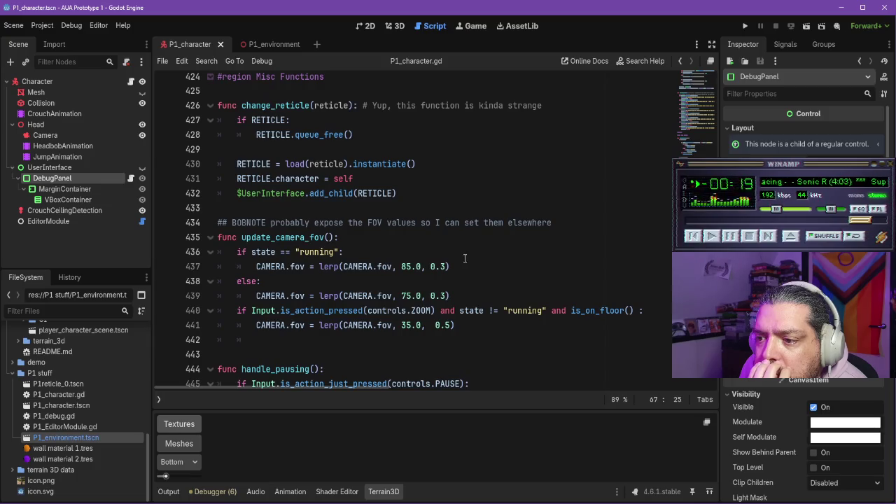
{"action": "scroll", "coordinate": [475, 253], "scroll_direction": "down", "scroll_amount": 3}
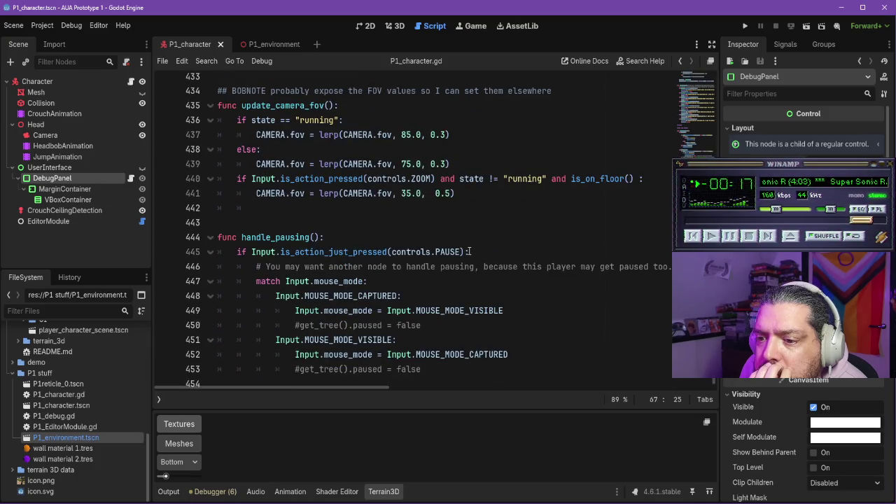
{"action": "left_click_drag", "start_coordinate": [434, 178], "coordinate": [249, 178]}
{"action": "key", "text": "ctrl+c"}
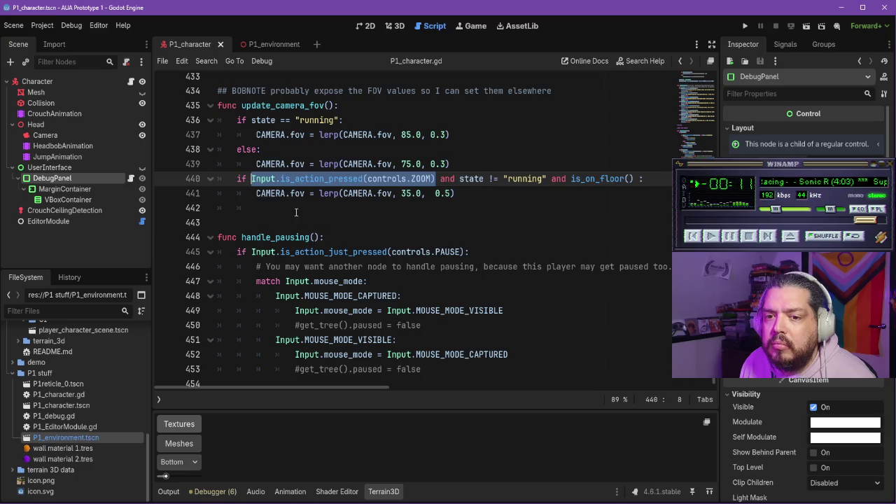
{"action": "left_click", "coordinate": [37, 81]}
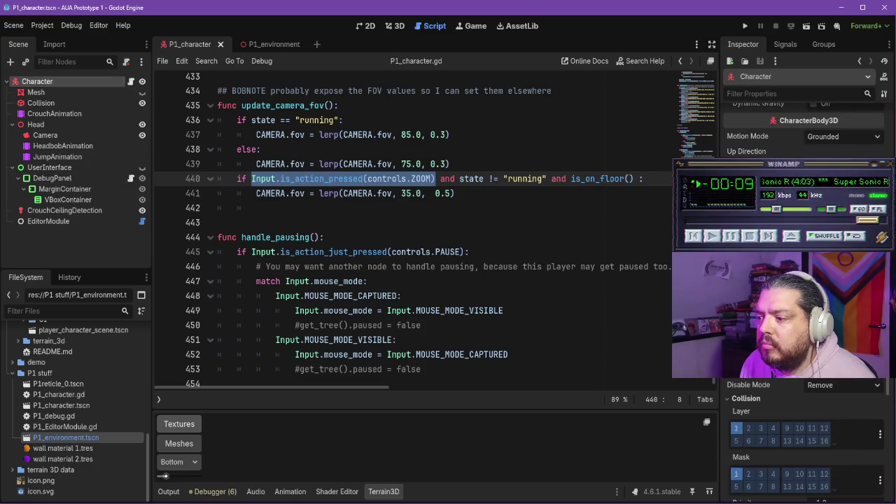
- Add an indented blank line 395 below the State debug property in the Debug Menu region
{"action": "scroll", "coordinate": [805, 280], "scroll_direction": "up", "scroll_amount": 5}
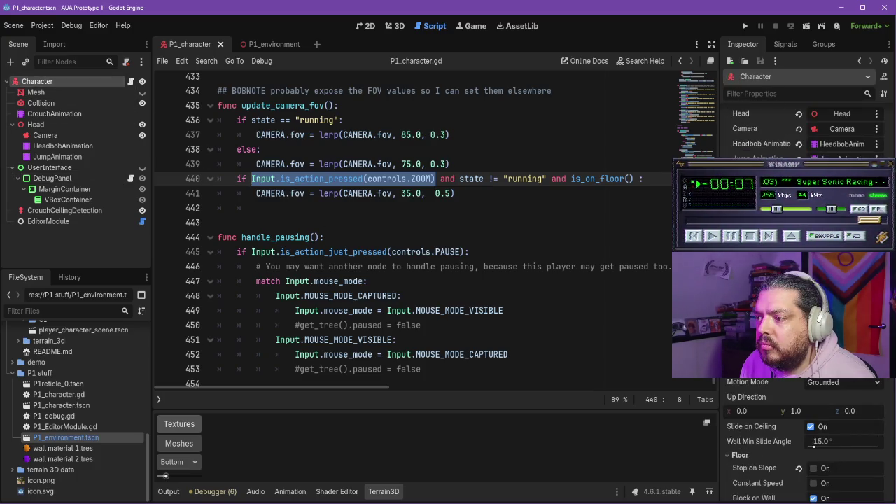
{"action": "scroll", "coordinate": [805, 434], "scroll_direction": "up", "scroll_amount": 5}
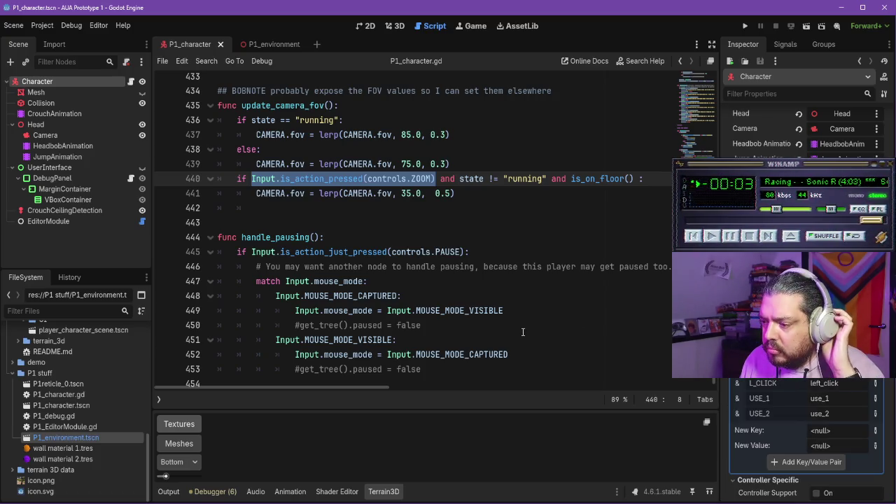
{"action": "scroll", "coordinate": [464, 290], "scroll_direction": "down", "scroll_amount": 1}
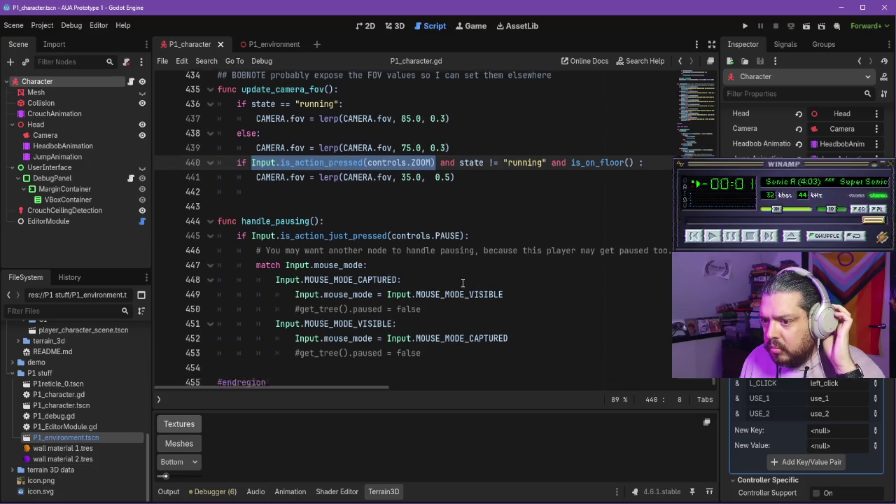
{"action": "scroll", "coordinate": [364, 308], "scroll_direction": "up", "scroll_amount": 10}
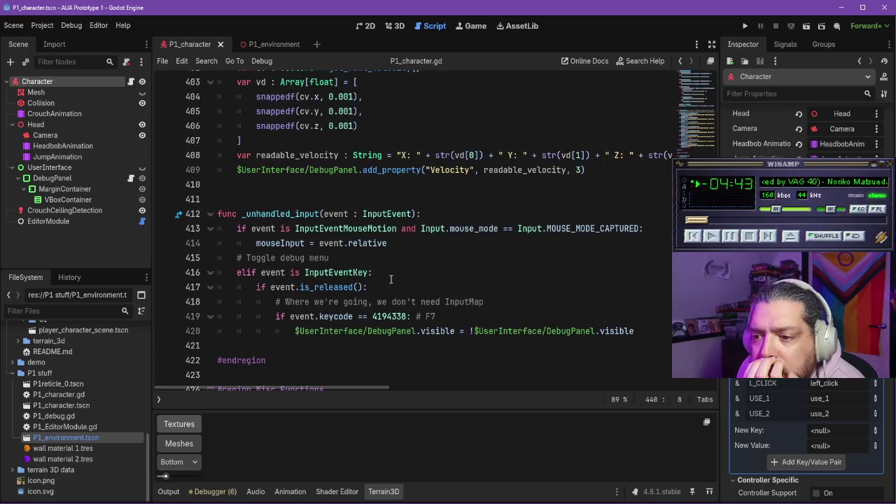
{"action": "scroll", "coordinate": [392, 283], "scroll_direction": "up", "scroll_amount": 3}
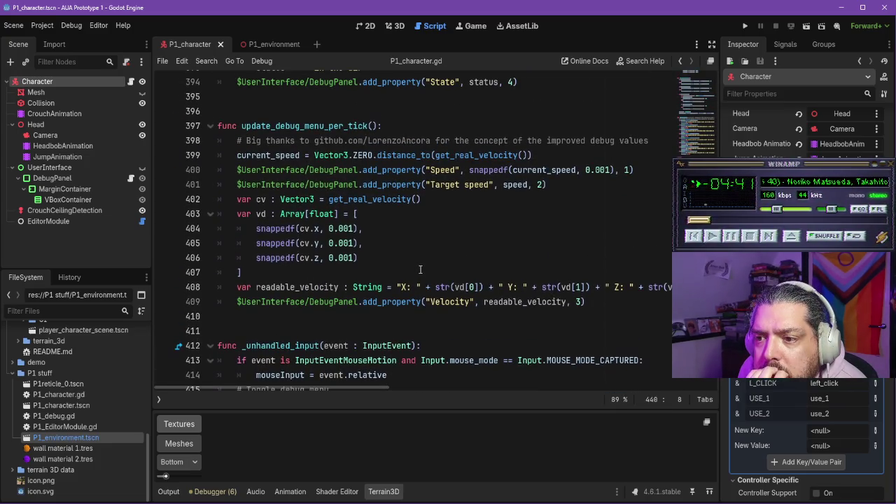
{"action": "scroll", "coordinate": [400, 272], "scroll_direction": "up", "scroll_amount": 3}
{"action": "left_click", "coordinate": [525, 214]}
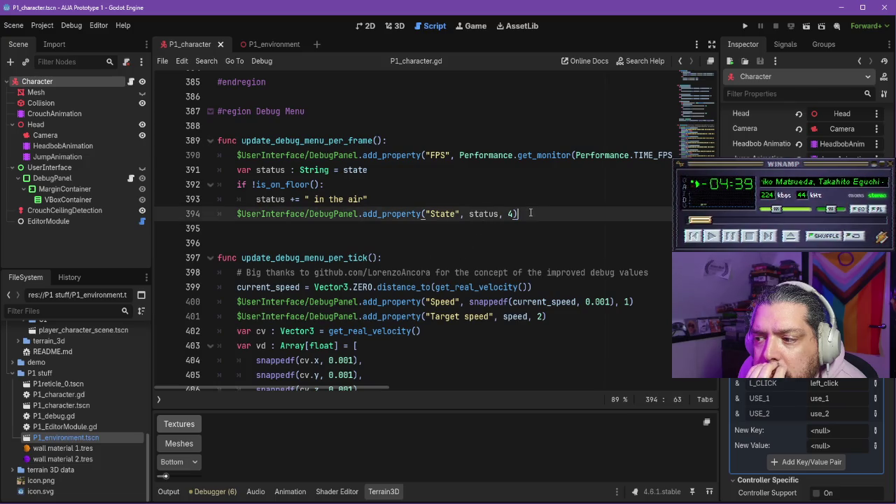
{"action": "key", "text": "Return"}
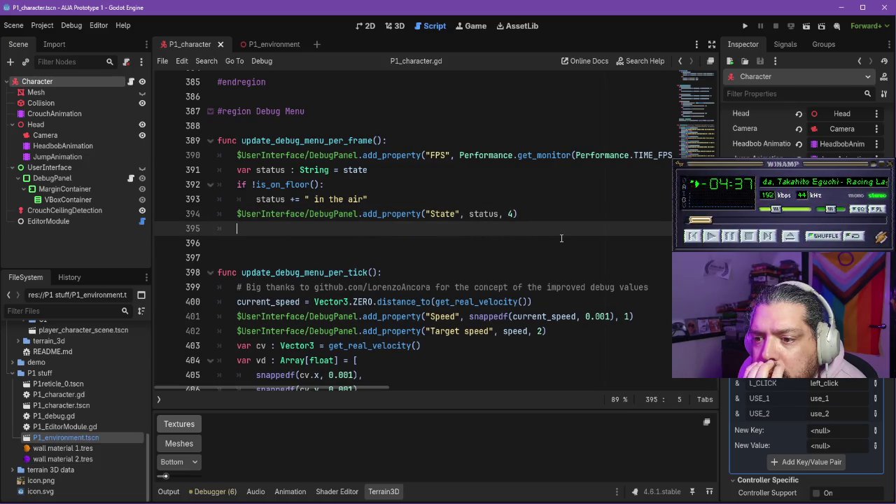
{"action": "scroll", "coordinate": [561, 238], "scroll_direction": "up", "scroll_amount": 1}
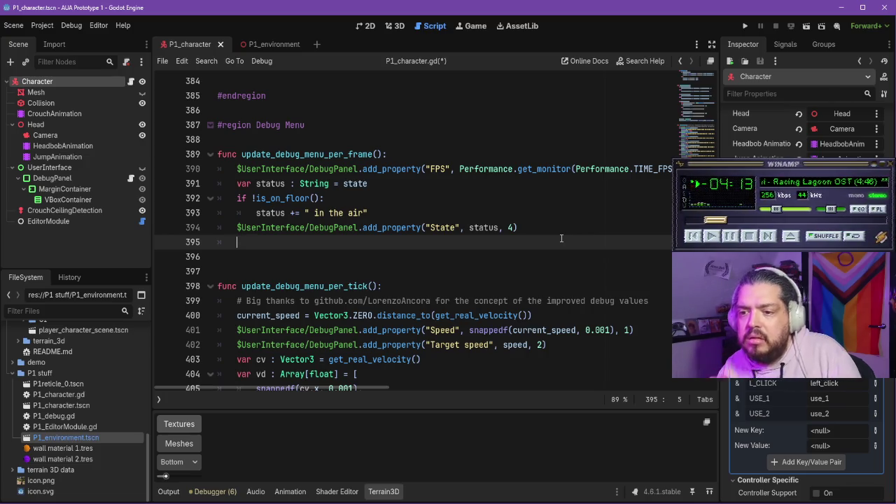
- Paste the ZOOM input check on line 395 and turn it into an if check on R_CLICK
{"action": "type", "text": "if"}
{"action": "key", "text": "BackSpace"}
{"action": "key", "text": "BackSpace"}
{"action": "key", "text": "ctrl+v"}
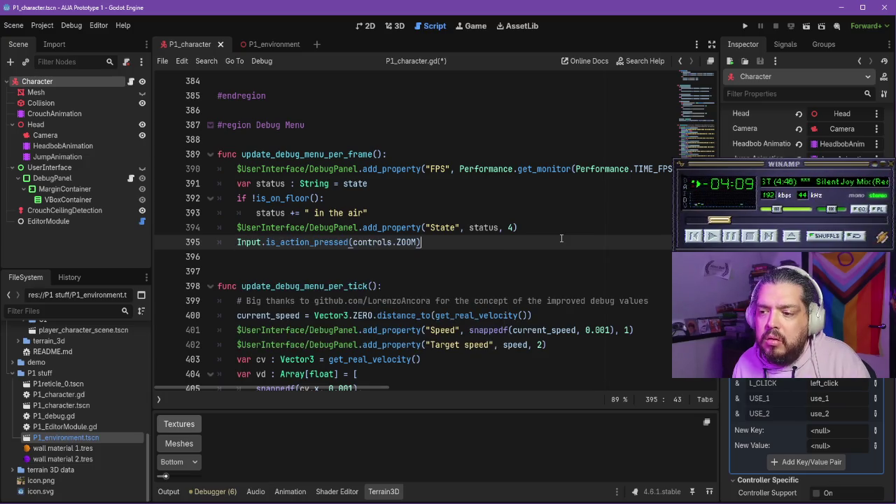
{"action": "key", "text": "Left"}
{"action": "key", "text": "Left"}
{"action": "key", "text": "Left"}
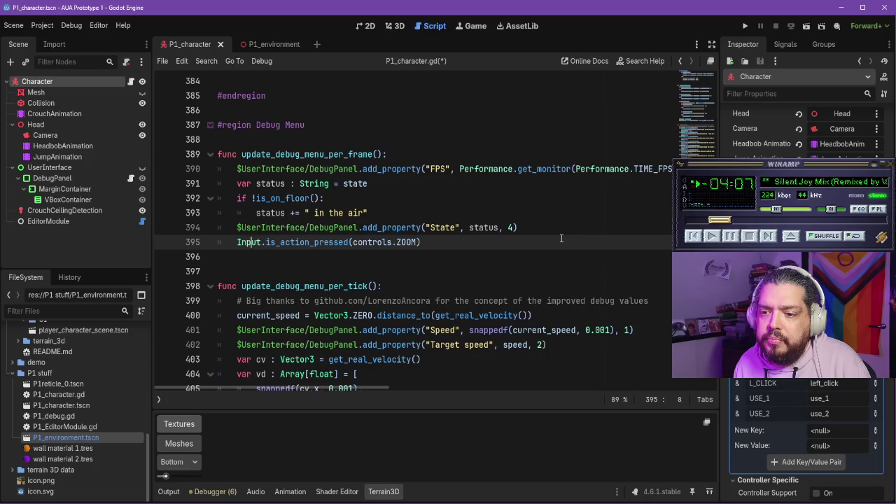
{"action": "type", "text": "if !"}
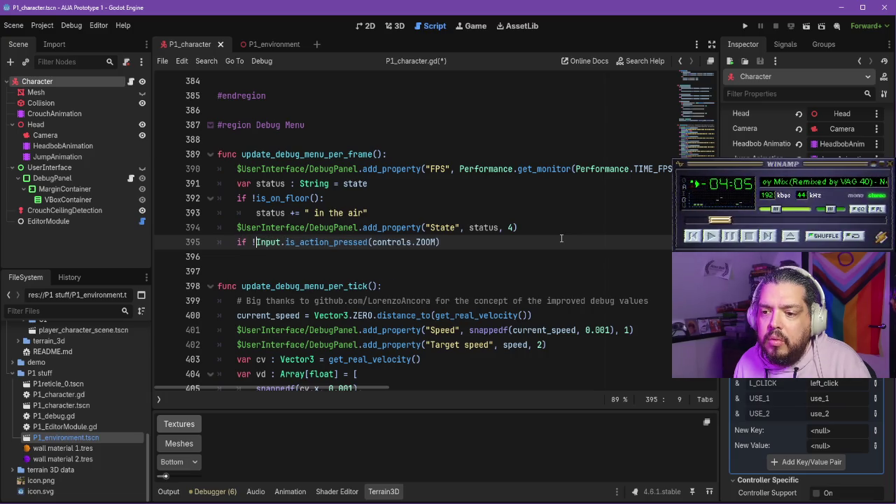
{"action": "key", "text": "Right"}
{"action": "key", "text": "Right"}
{"action": "key", "text": "Right"}
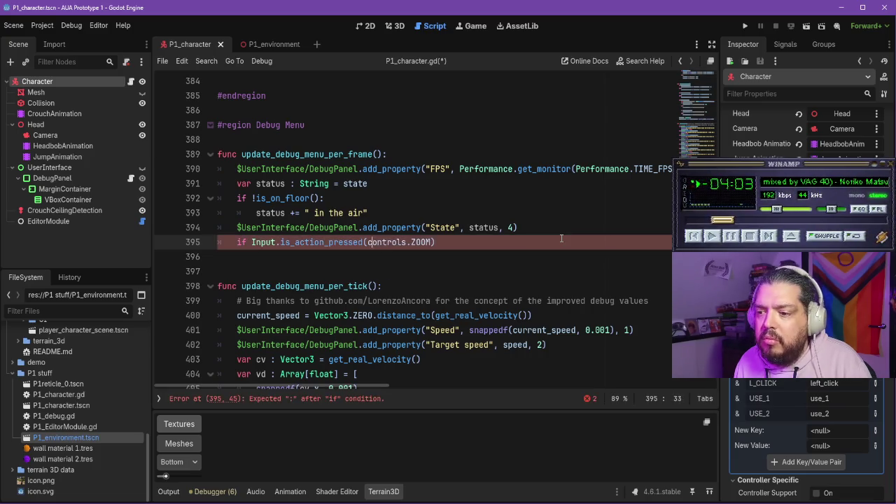
{"action": "key", "text": "BackSpace"}
{"action": "key", "text": "BackSpace"}
{"action": "key", "text": "BackSpace"}
{"action": "key", "text": "BackSpace"}
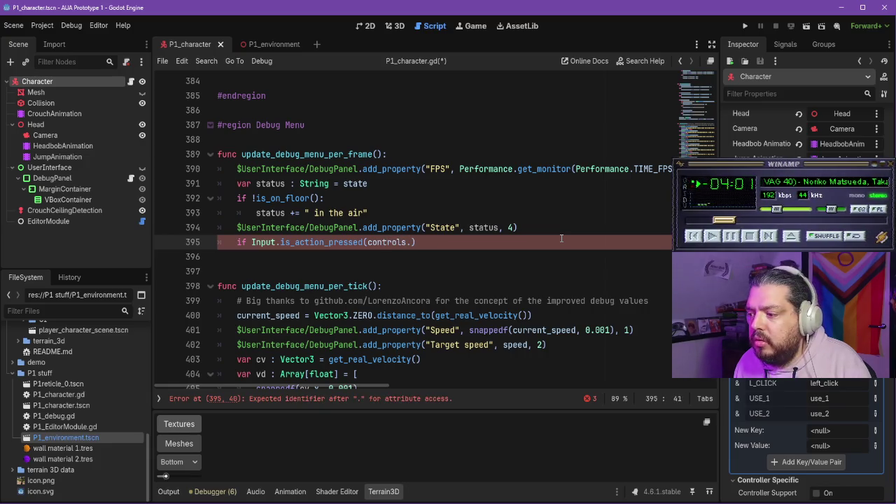
{"action": "type", "text": "R_"}
{"action": "type", "text": "CLICK"}
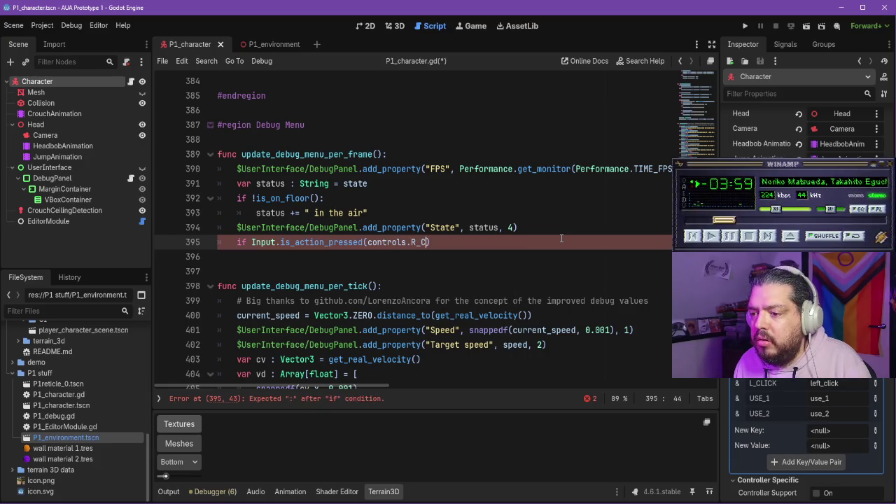
{"action": "key", "text": "Right"}
{"action": "type", "text": ":"}
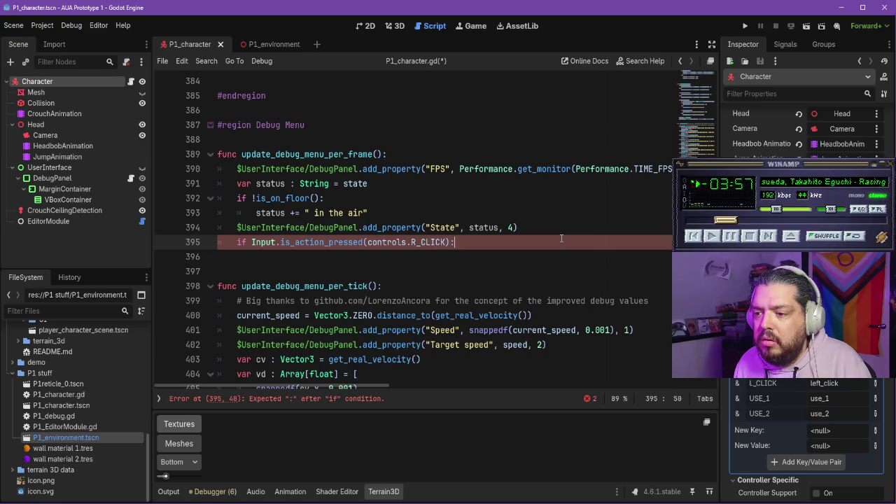
{"action": "key", "text": "Return"}
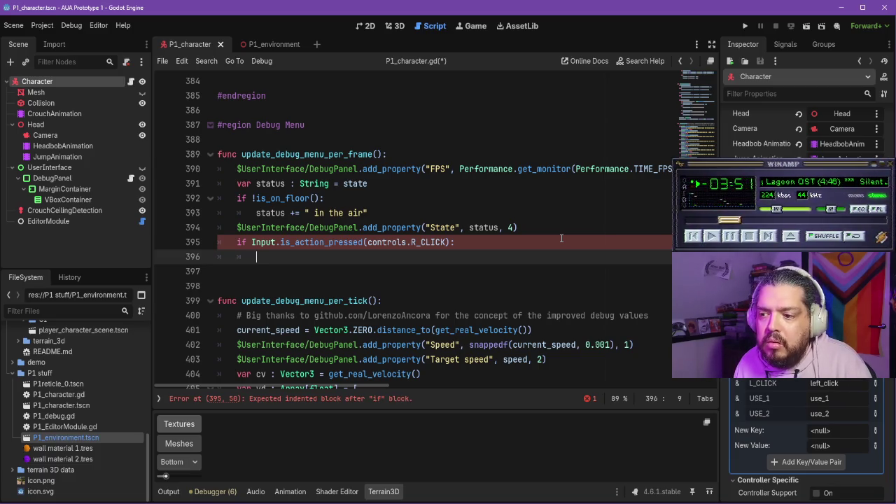
- Replace the condition with $UserInterface/DebugPanel.add_property("Right Click") and view the DebugPanel script
{"action": "mouse_move", "coordinate": [457, 241]}
{"action": "left_mouse_down"}
{"action": "mouse_move", "coordinate": [217, 243]}
{"action": "mouse_move", "coordinate": [229, 245]}
{"action": "left_mouse_up"}
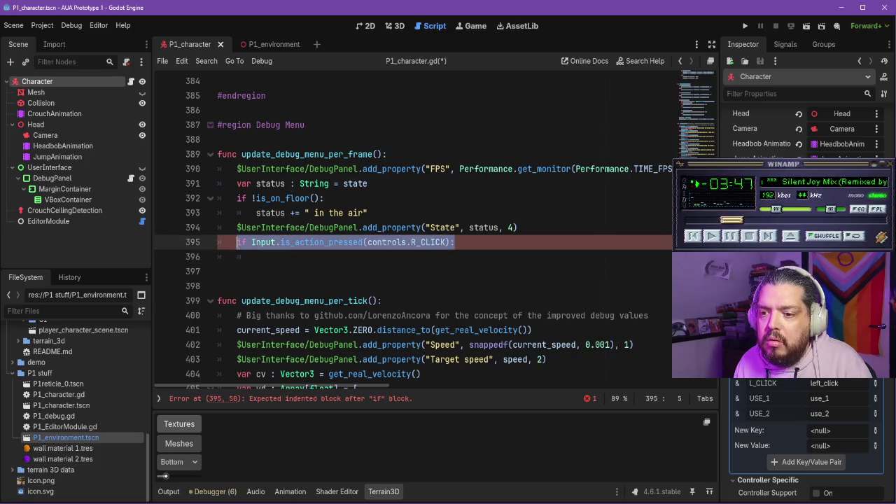
{"action": "key", "text": "BackSpace"}
{"action": "type", "text": "$U"}
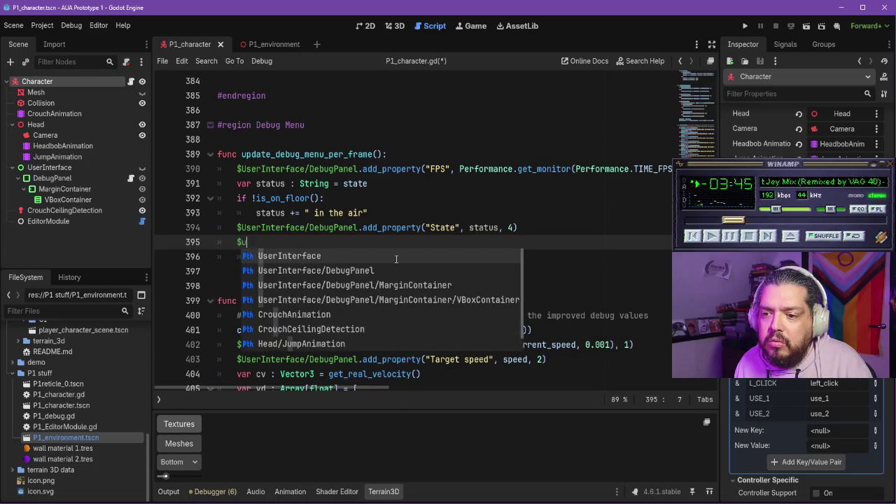
{"action": "type", "text": "ser"}
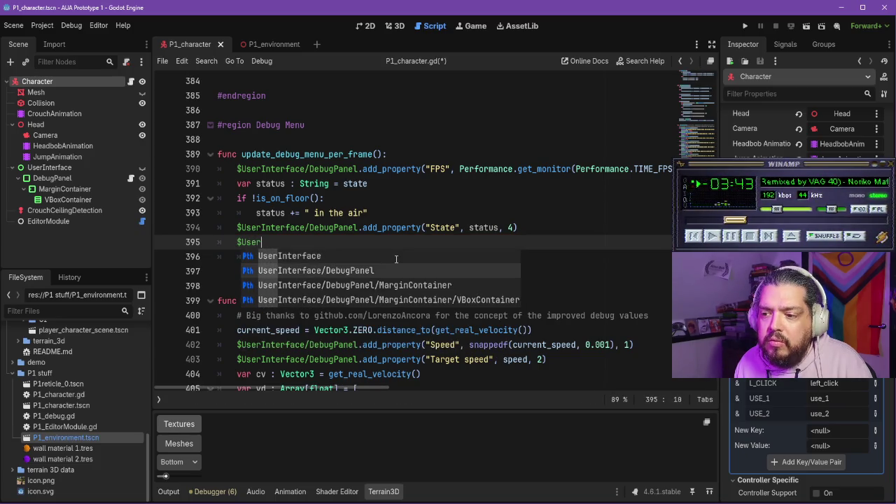
{"action": "key", "text": "Down"}
{"action": "key", "text": "Return"}
{"action": "type", "text": "add"}
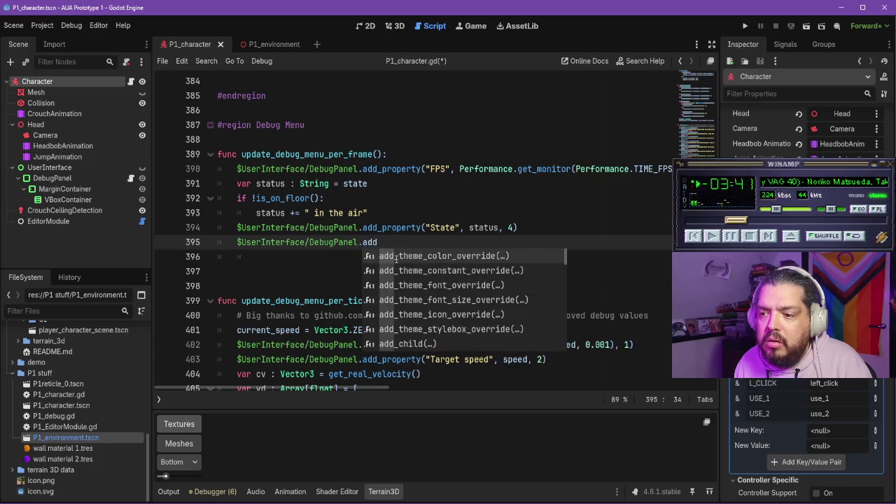
{"action": "type", "text": "_pro"}
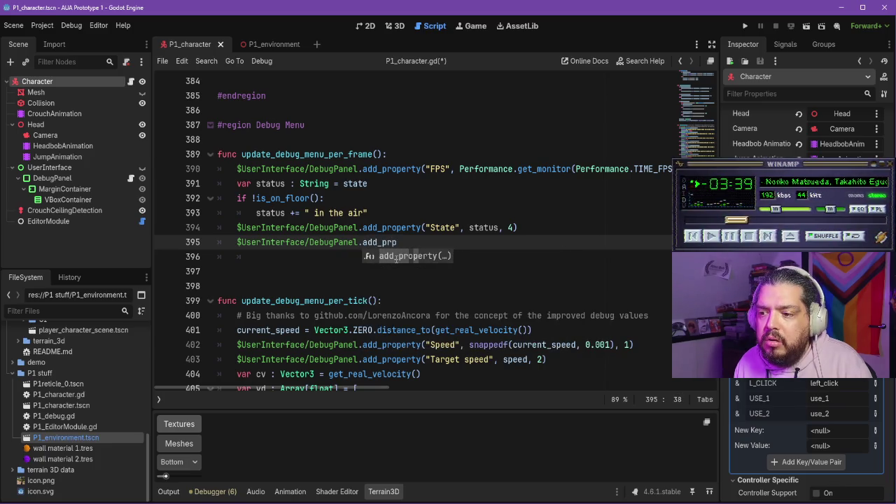
{"action": "key", "text": "Return"}
{"action": "type", "text": "\""}
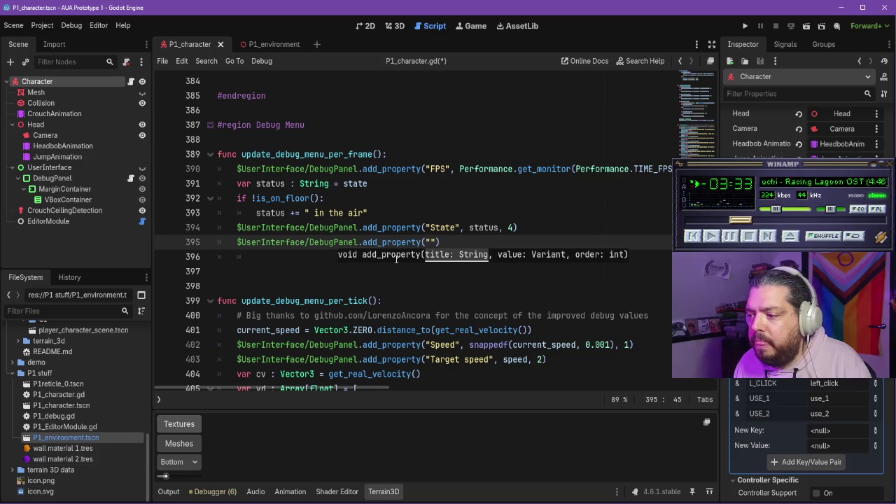
{"action": "type", "text": "Right L"}
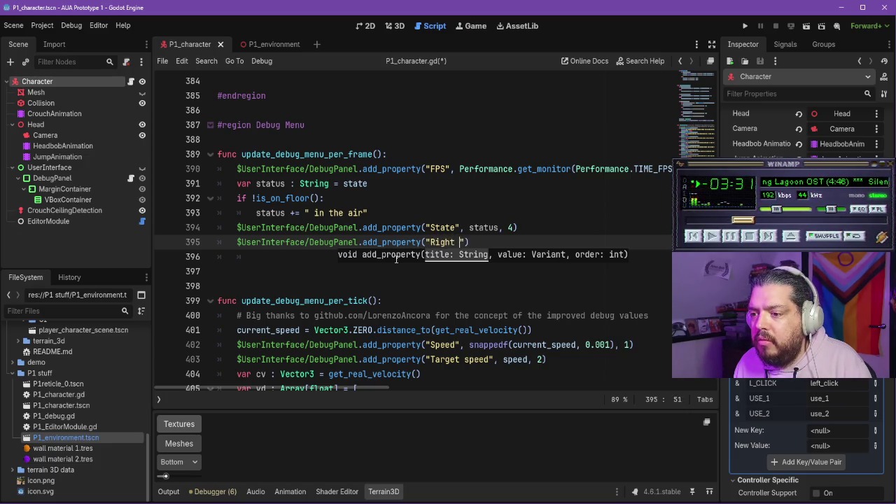
{"action": "key", "text": "BackSpace"}
{"action": "type", "text": "Click"}
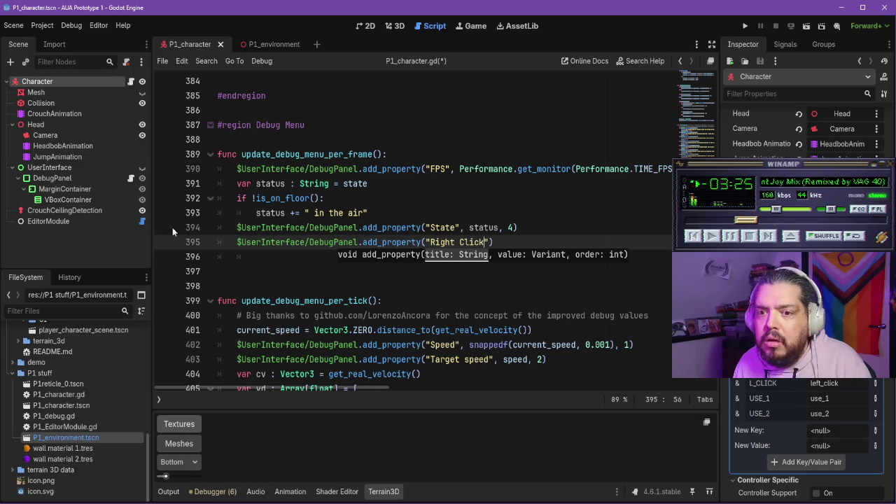
{"action": "left_click", "coordinate": [131, 178]}
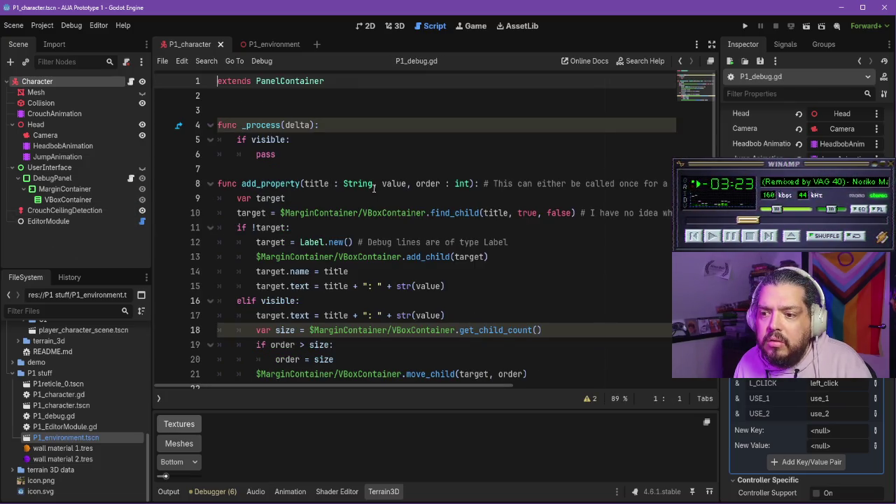
- Review the add_property definition in P1_debug.gd, then return to P1_character.gd
{"action": "scroll", "coordinate": [375, 188], "scroll_direction": "down", "scroll_amount": 1}
{"action": "mouse_move", "coordinate": [358, 169]}
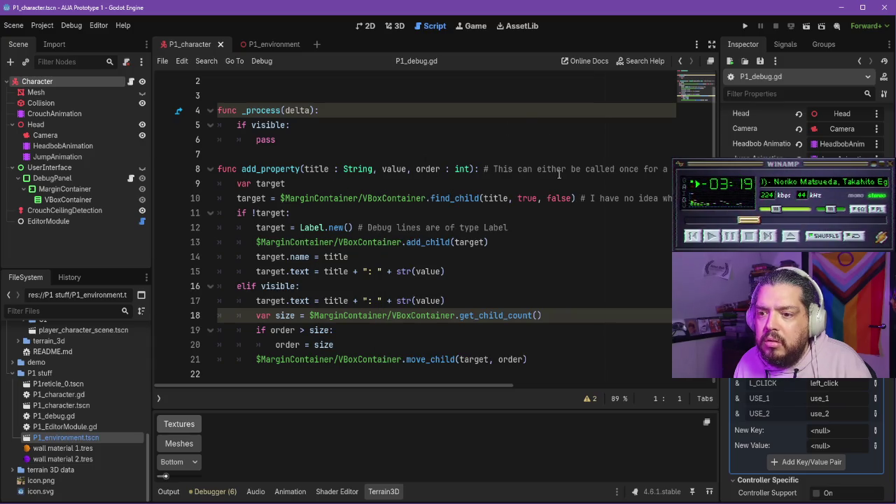
{"action": "mouse_move", "coordinate": [357, 385]}
{"action": "left_mouse_down"}
{"action": "mouse_move", "coordinate": [578, 369]}
{"action": "mouse_move", "coordinate": [282, 368]}
{"action": "left_mouse_up"}
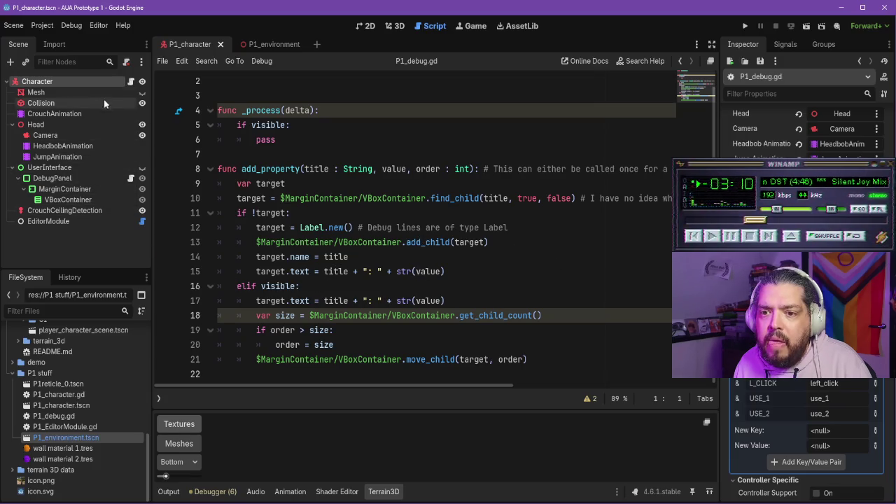
{"action": "left_click", "coordinate": [131, 82]}
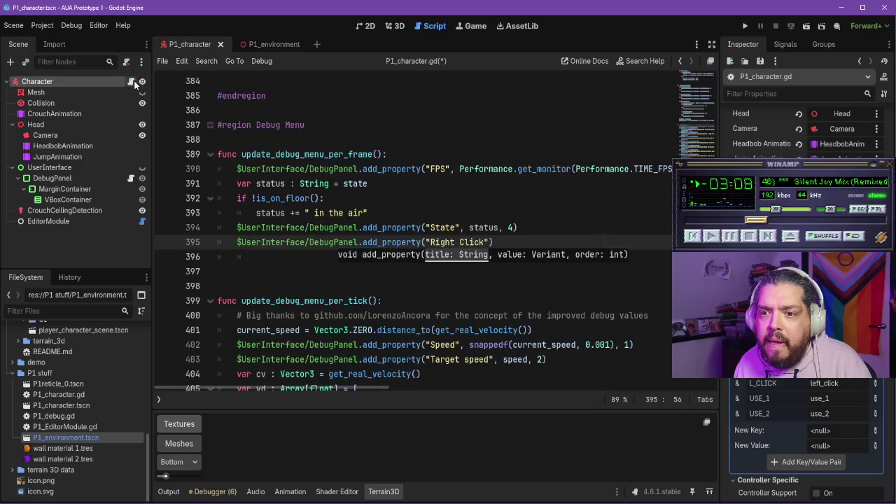
- Complete line 395 with Input.is_action_pressed(controls.R_CLICK) and order 5
{"action": "type", "text": ", "}
{"action": "type", "text": "Input."}
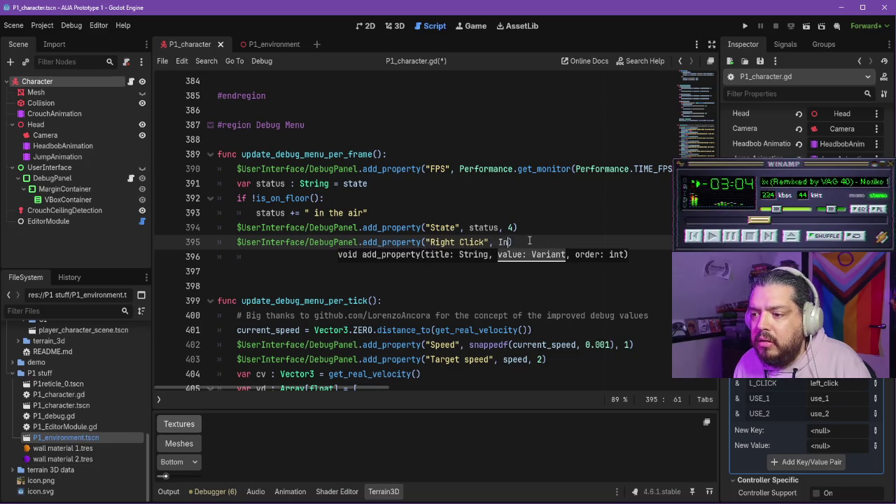
{"action": "type", "text": "is_action_pressed(controls.ZOOM)"}
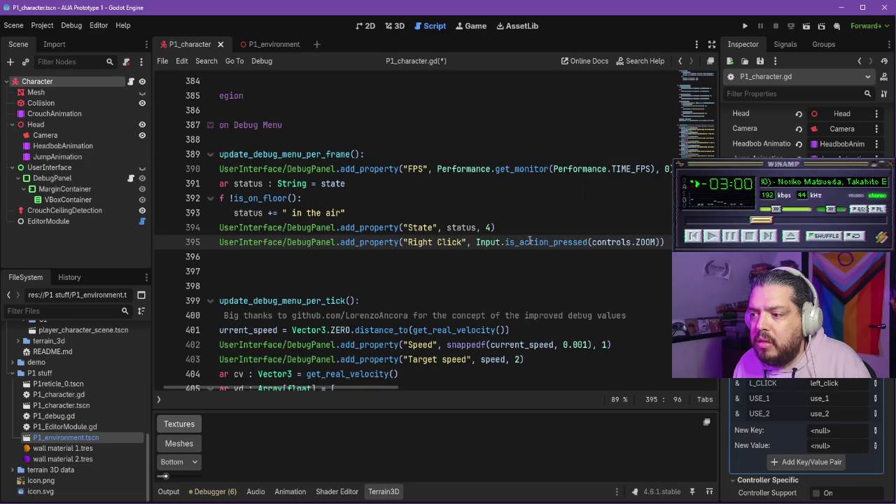
{"action": "key", "text": "BackSpace"}
{"action": "key", "text": "BackSpace"}
{"action": "key", "text": "BackSpace"}
{"action": "type", "text": "R"}
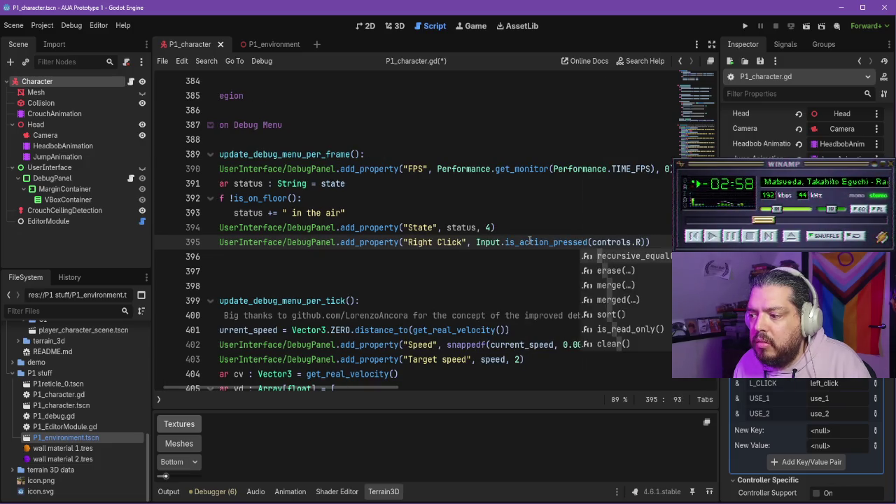
{"action": "type", "text": "_CLICK)"}
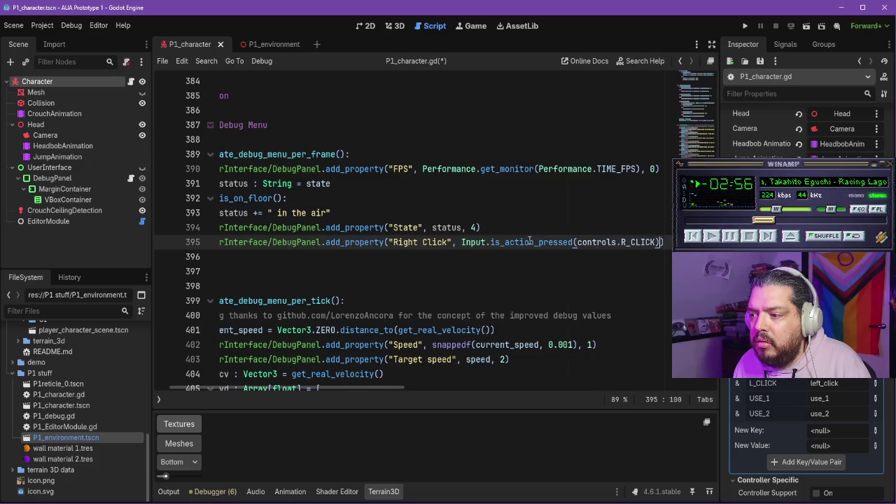
{"action": "type", "text": ", 5"}
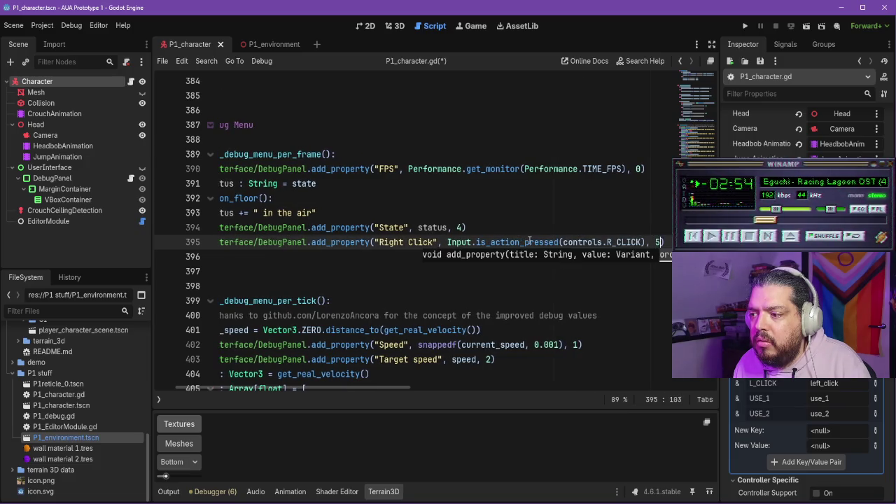
{"action": "left_click", "coordinate": [130, 178]}
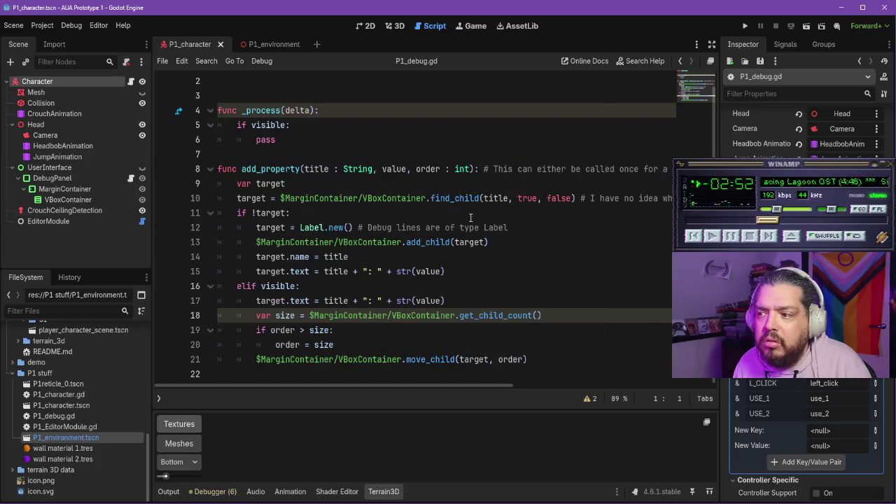
{"action": "scroll", "coordinate": [383, 336], "scroll_direction": "down", "scroll_amount": 1}
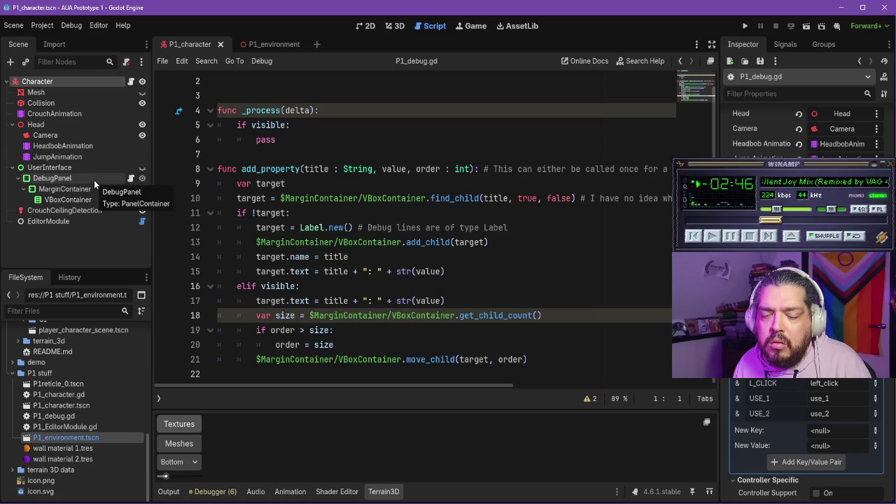
- Save P1_character.gd and run the project
{"action": "left_click", "coordinate": [131, 81]}
{"action": "key", "text": "ctrl+s"}
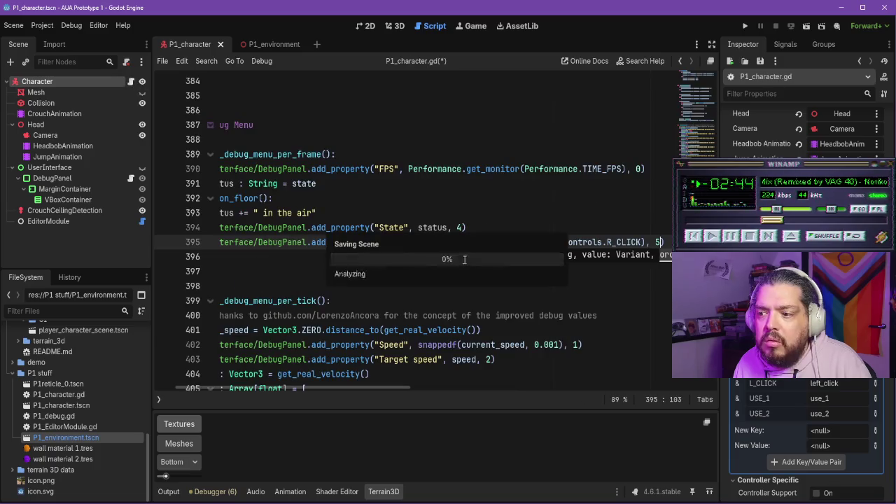
{"action": "left_click", "coordinate": [745, 26]}
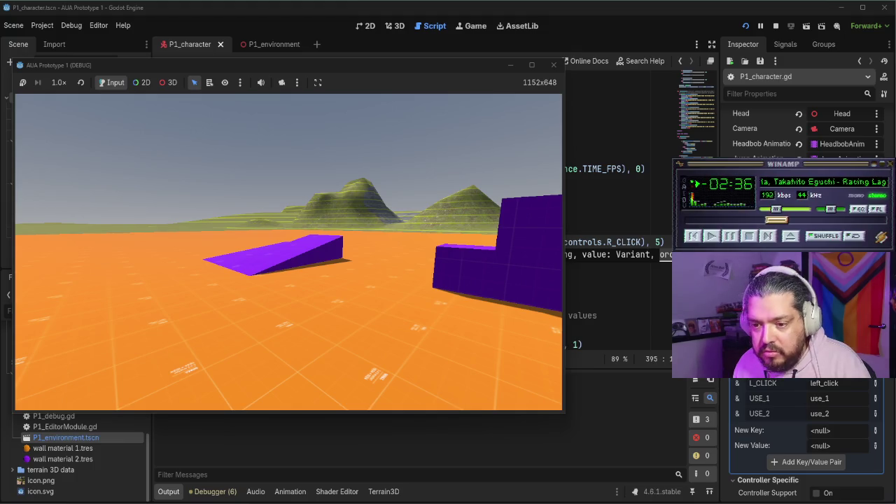
- Stop the game, make UserInterface visible and DebugPanel hidden, then relaunch the project
{"action": "key", "text": "Escape"}
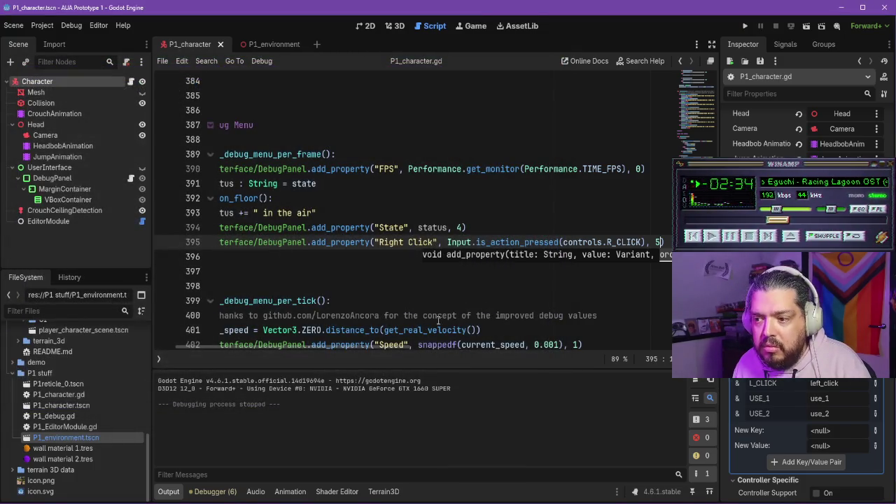
{"action": "left_click", "coordinate": [510, 315]}
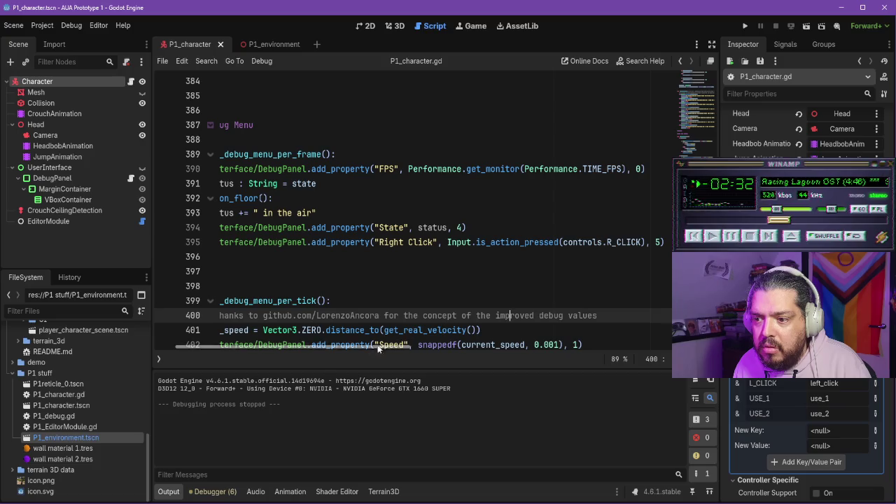
{"action": "left_click_drag", "start_coordinate": [303, 344], "coordinate": [252, 344]}
{"action": "scroll", "coordinate": [370, 268], "scroll_direction": "down", "scroll_amount": 4}
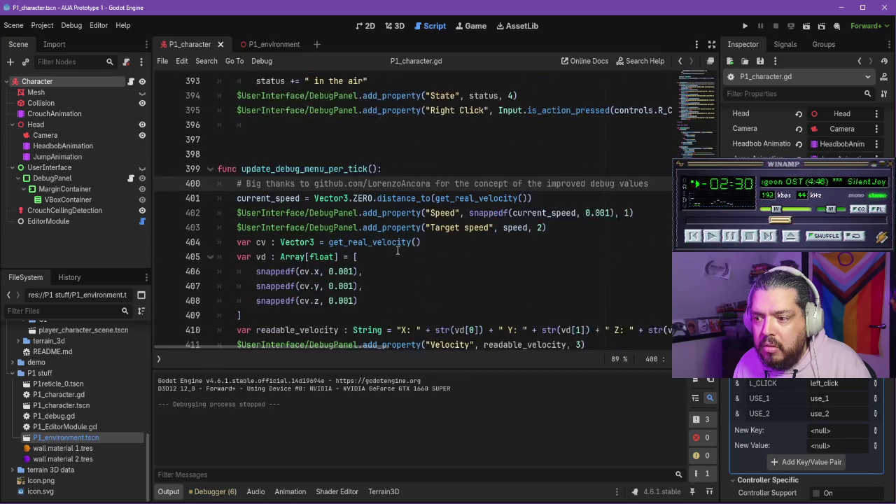
{"action": "scroll", "coordinate": [395, 250], "scroll_direction": "down", "scroll_amount": 3}
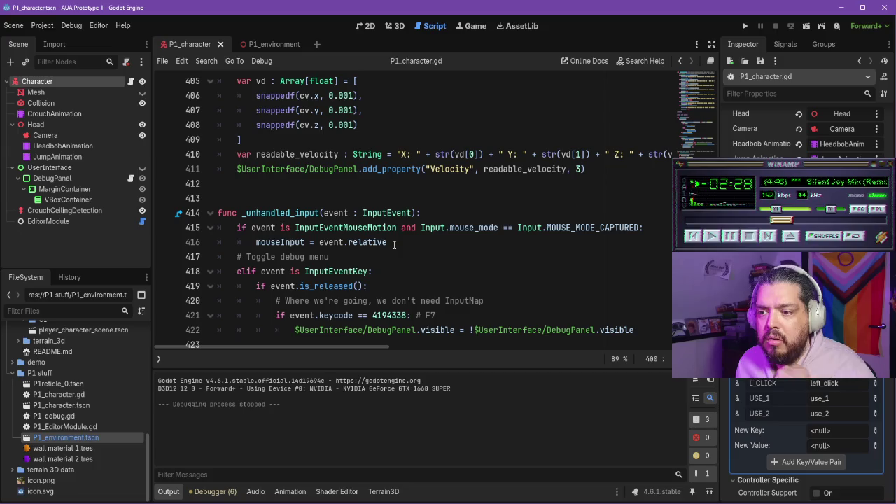
{"action": "left_click", "coordinate": [439, 315]}
{"action": "scroll", "coordinate": [448, 301], "scroll_direction": "down", "scroll_amount": 3}
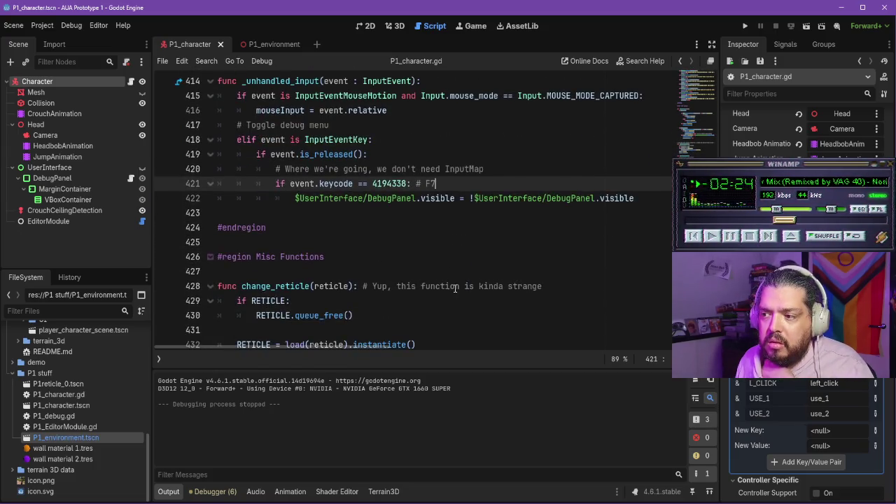
{"action": "scroll", "coordinate": [454, 288], "scroll_direction": "up", "scroll_amount": 1}
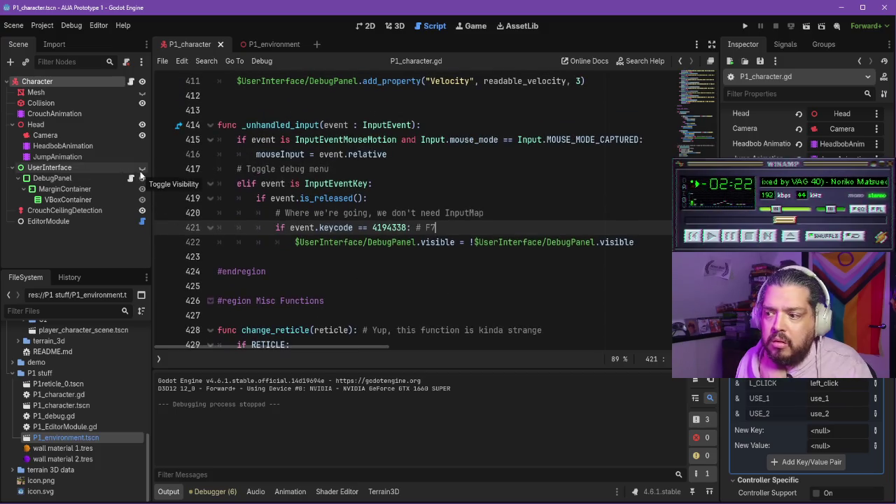
{"action": "left_click", "coordinate": [142, 167]}
{"action": "left_click", "coordinate": [142, 178]}
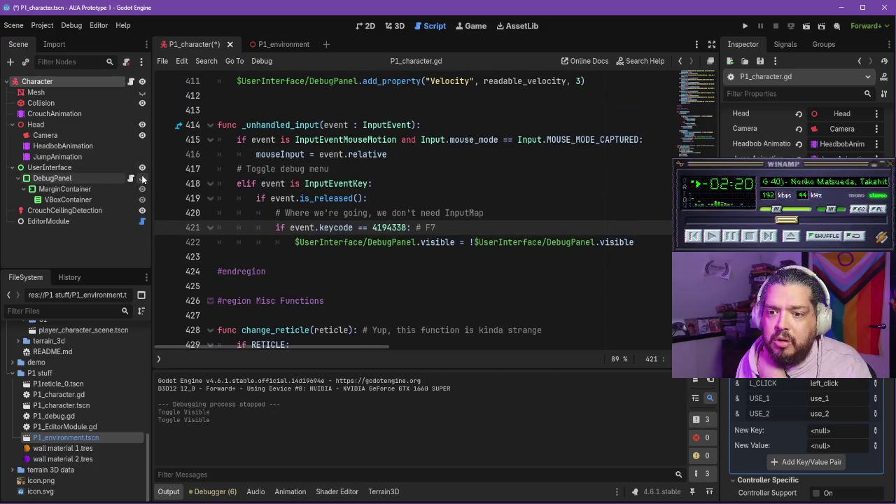
{"action": "left_click", "coordinate": [745, 26]}
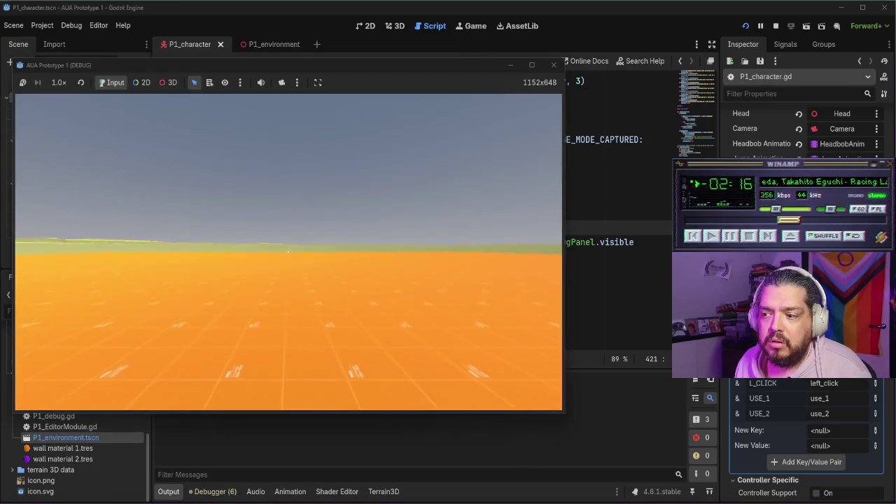
- Right-click in the running game to confirm the overlay's Right Click reads true, then stop it
{"action": "mouse_move", "coordinate": [288, 251]}
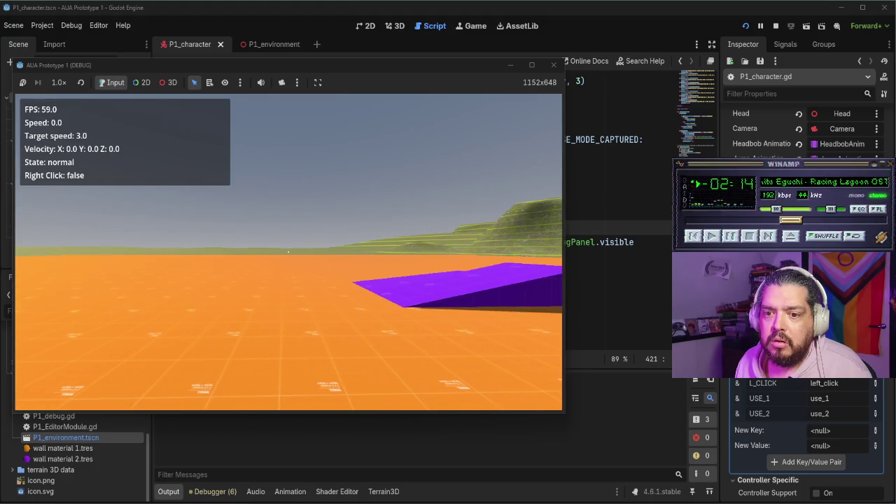
{"action": "right_click", "coordinate": [288, 251]}
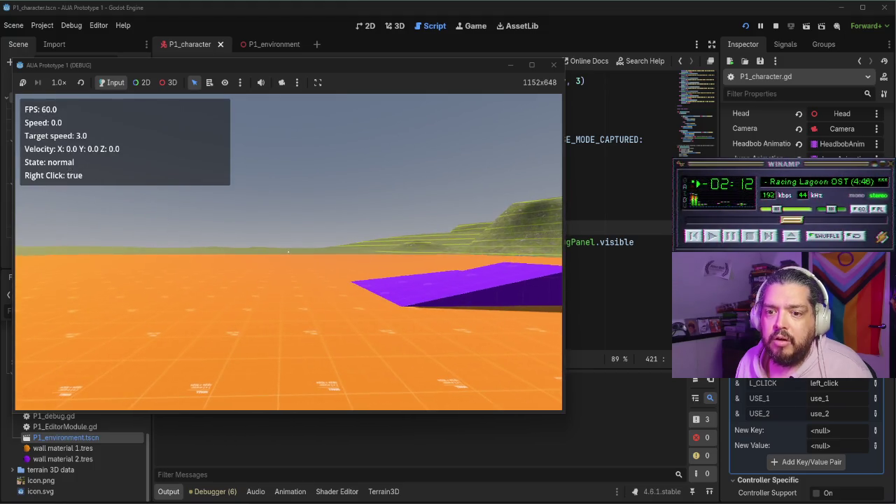
{"action": "right_click", "coordinate": [288, 251]}
{"action": "mouse_move", "coordinate": [288, 250]}
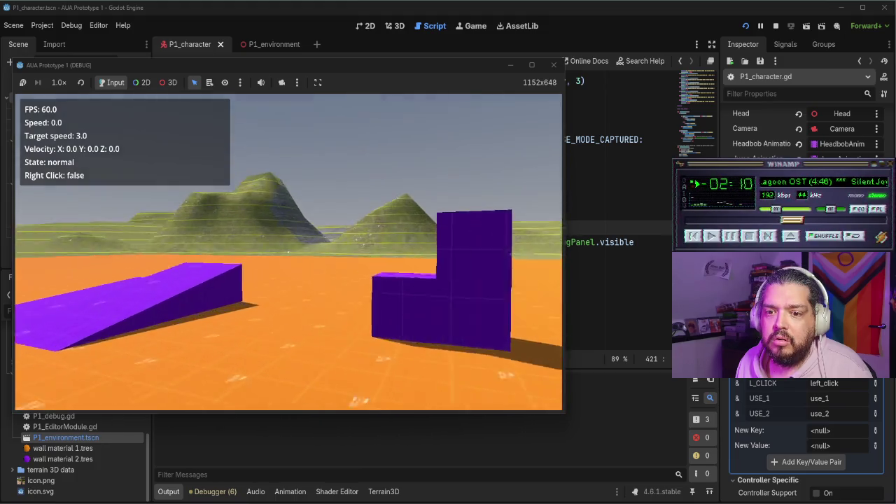
{"action": "right_click", "coordinate": [288, 250]}
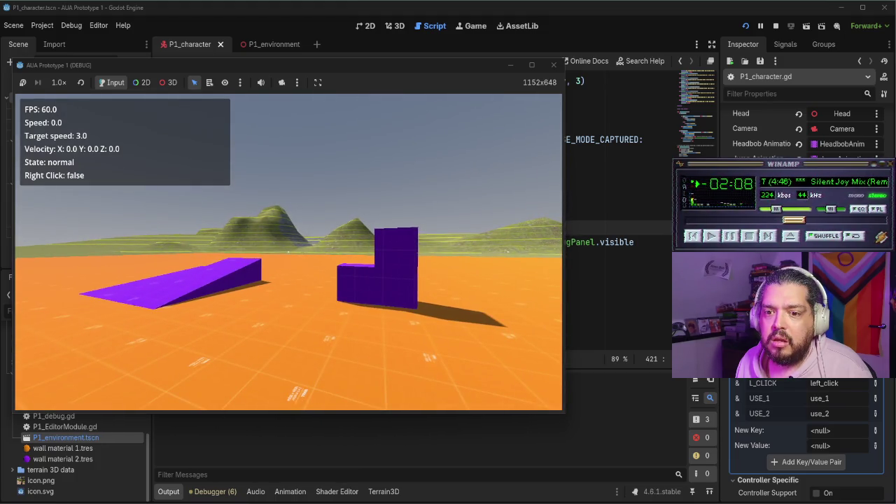
{"action": "left_click", "coordinate": [554, 64]}
{"action": "scroll", "coordinate": [384, 235], "scroll_direction": "up", "scroll_amount": 5}
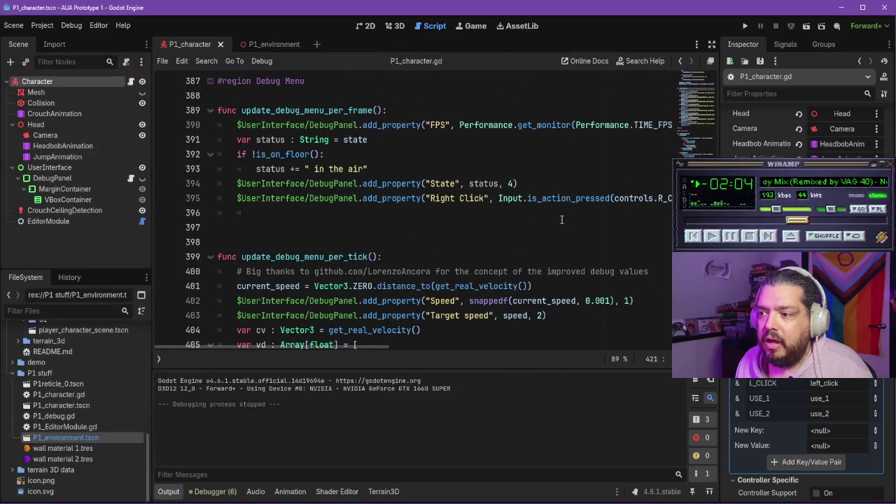
- Start line 396 with $UserInterface/DebugPanel.add_property below the Right Click line
{"action": "left_click", "coordinate": [248, 218]}
{"action": "left_click_drag", "start_coordinate": [237, 198], "coordinate": [661, 198]}
{"action": "left_click", "coordinate": [670, 198]}
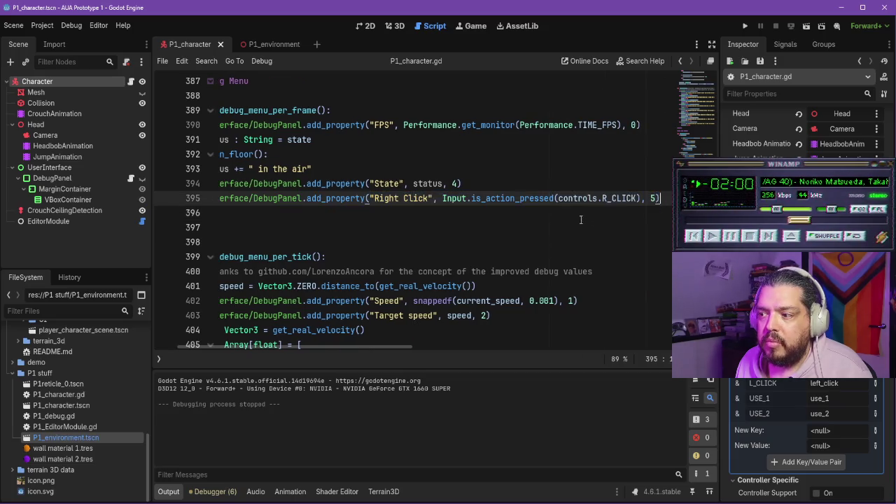
{"action": "scroll", "coordinate": [550, 217], "scroll_direction": "down", "scroll_amount": 2, "text": "ctrl"}
{"action": "left_click_drag", "start_coordinate": [390, 345], "coordinate": [362, 347]}
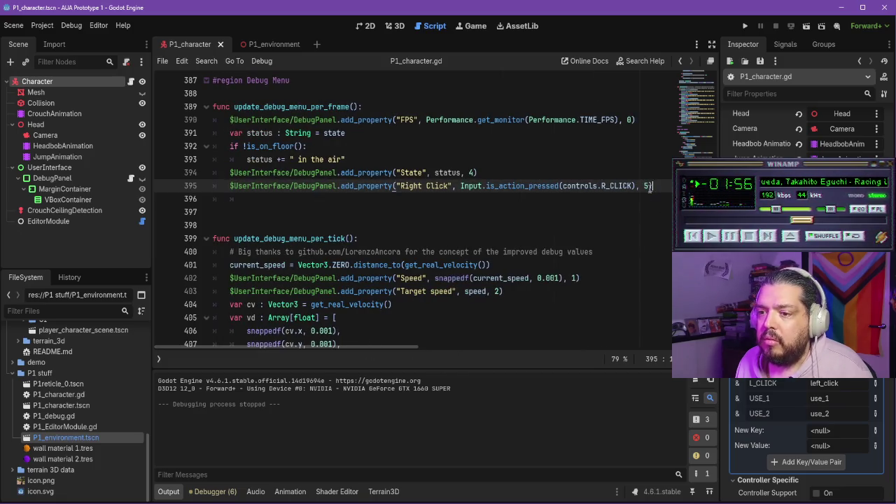
{"action": "key", "text": "Return"}
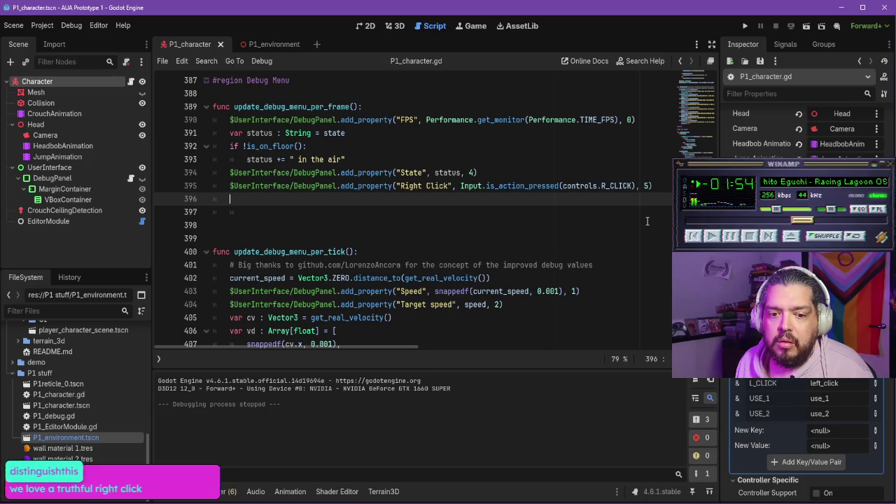
{"action": "type", "text": "$User"}
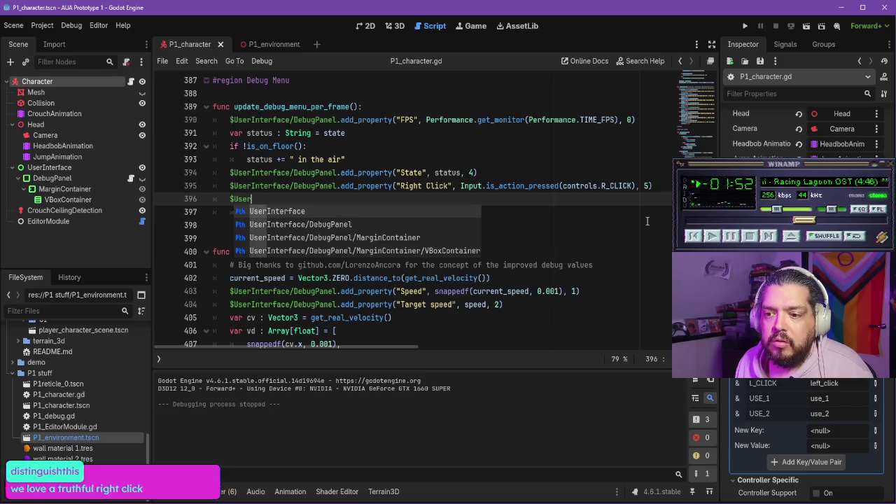
{"action": "key", "text": "Return"}
{"action": "type", "text": "/Deu"}
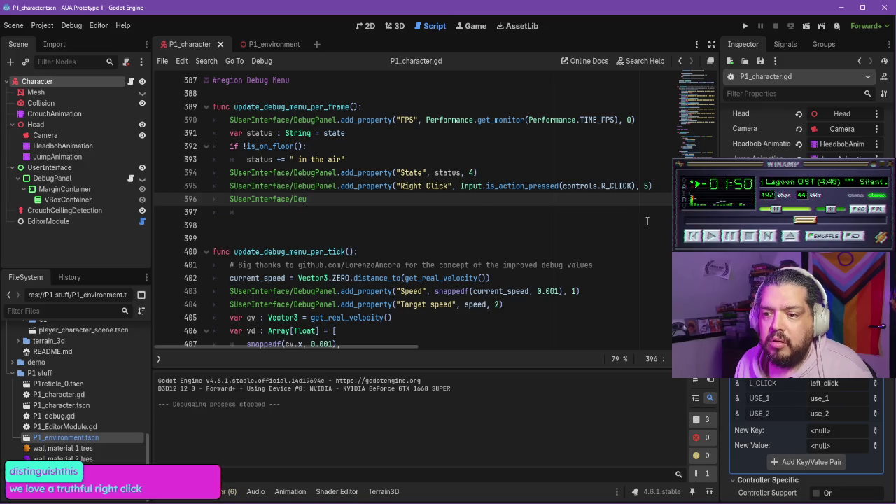
{"action": "key", "text": "Return"}
{"action": "type", "text": ".add"}
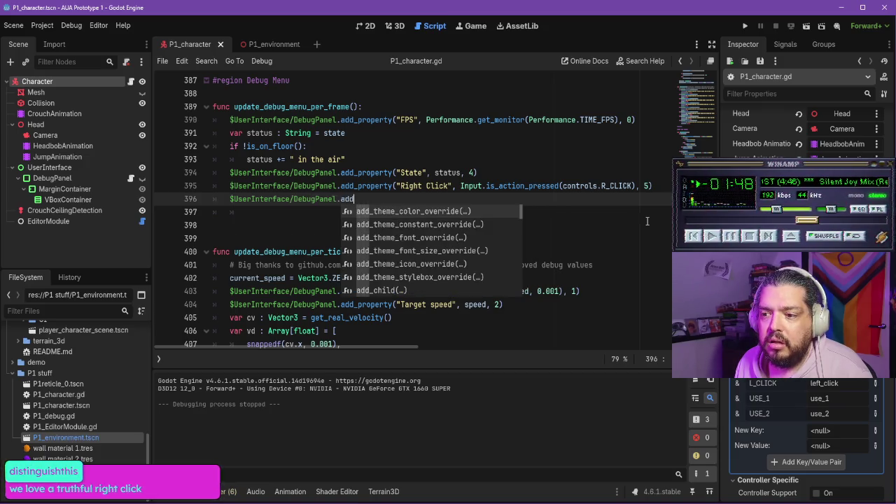
{"action": "type", "text": "_pro"}
{"action": "key", "text": "Return"}
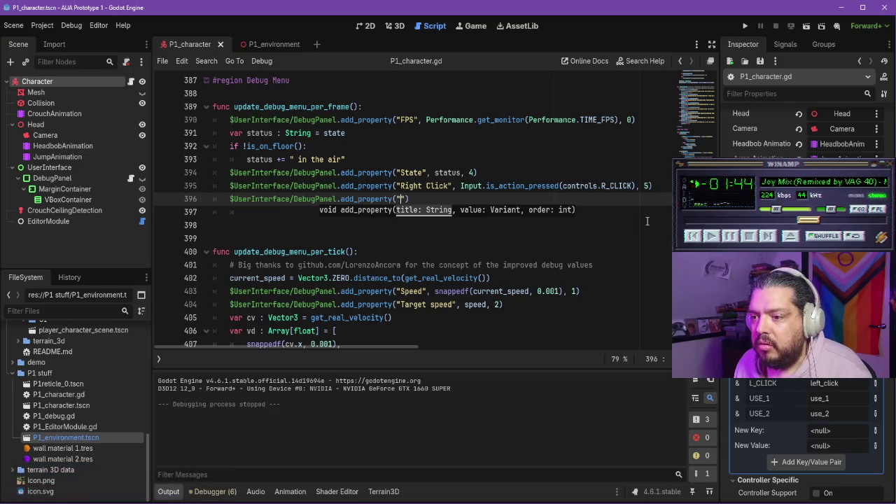
- Give it the title "Left Click", the controls.L_CLICK pressed check and order 6
{"action": "type", "text": "Left Click"}
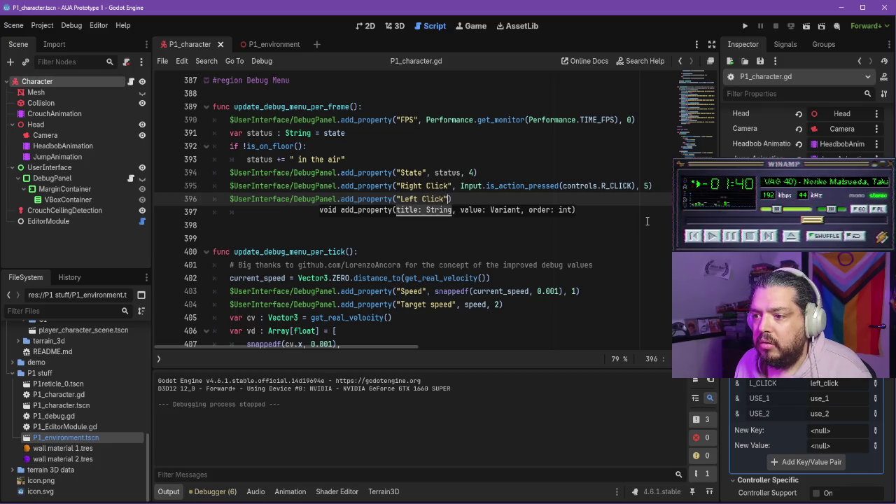
{"action": "type", "text": "Input.is_action_pressed(controls.ZOOM)"}
{"action": "key", "text": "BackSpace"}
{"action": "key", "text": "BackSpace"}
{"action": "key", "text": "BackSpace"}
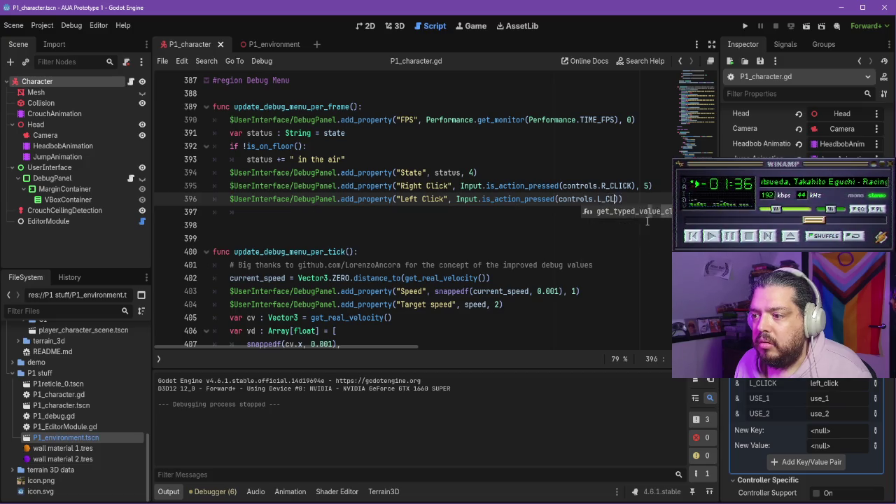
{"action": "key", "text": "Return"}
{"action": "type", "text": ", 6"}
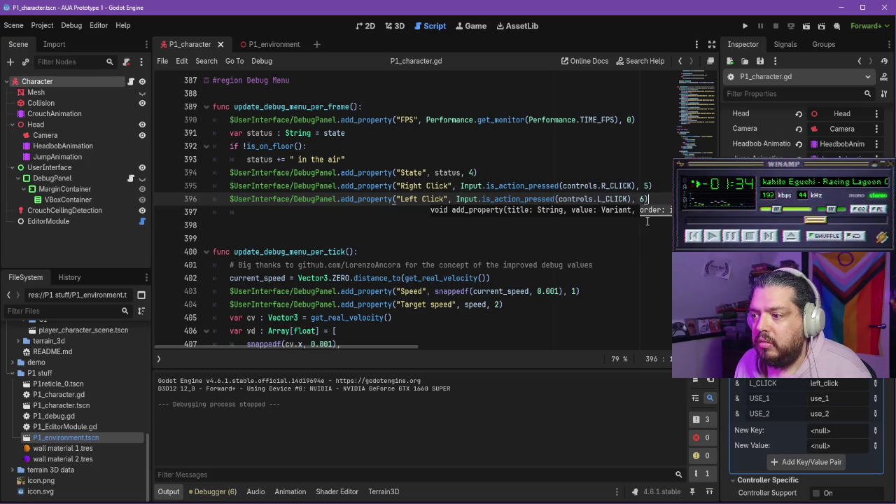
{"action": "key", "text": "Return"}
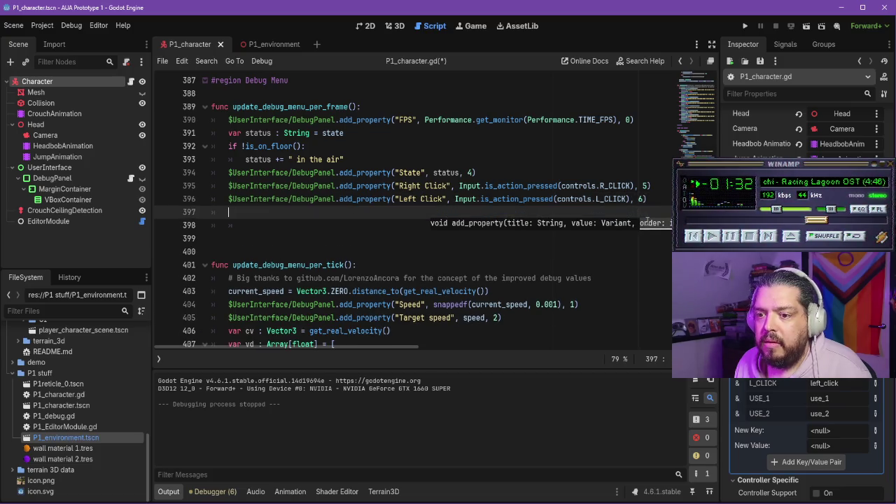
- Add a "Use 1" debug property reading Input.is_action_pressed(controls.USE_1) at order 7
{"action": "type", "text": "$UserI"}
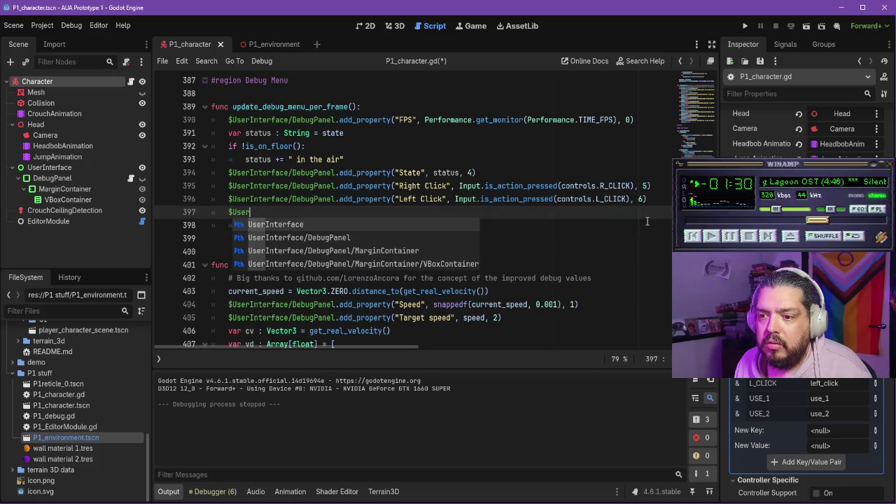
{"action": "key", "text": "Return"}
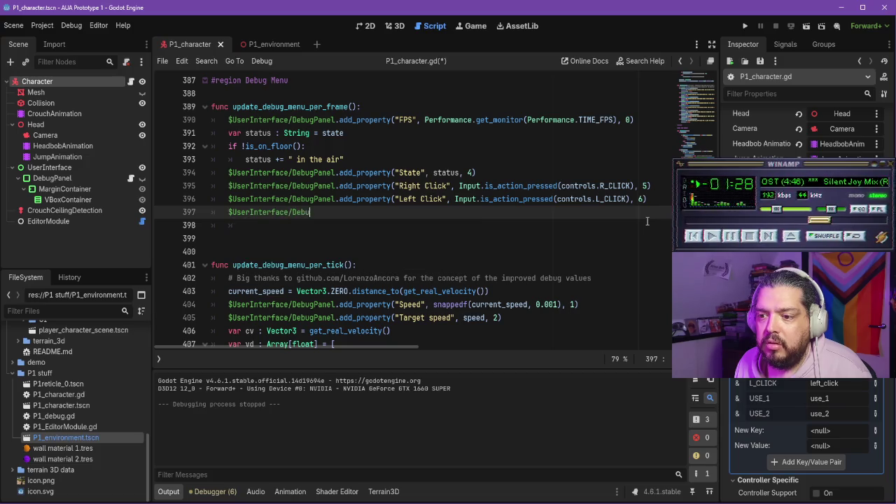
{"action": "type", "text": "gPanel.add"}
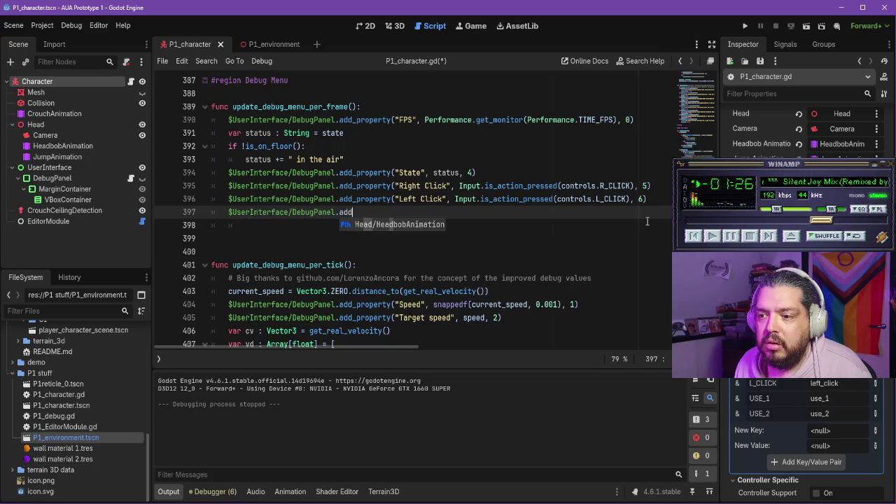
{"action": "type", "text": "_property"}
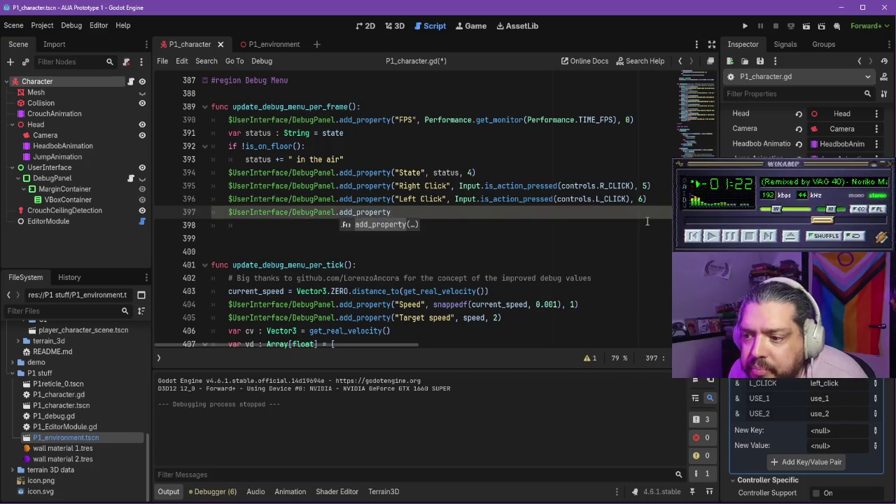
{"action": "key", "text": "Return"}
{"action": "type", "text": "\""}
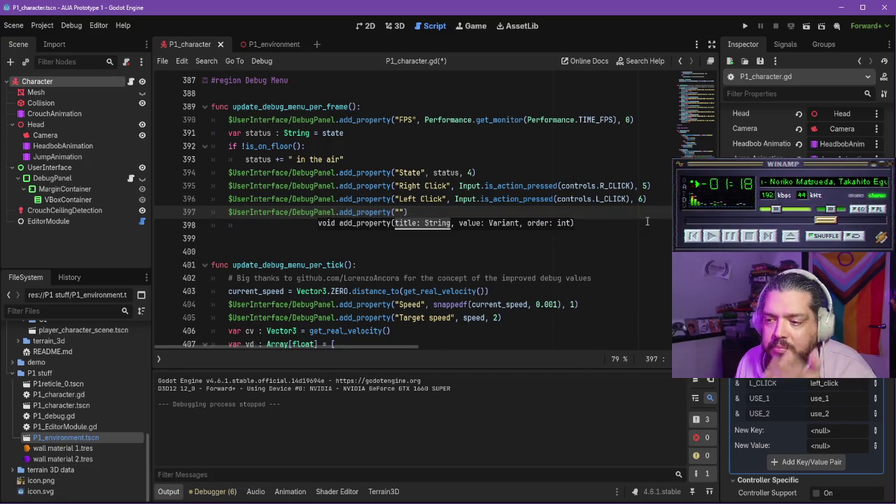
{"action": "type", "text": "Use 1"}
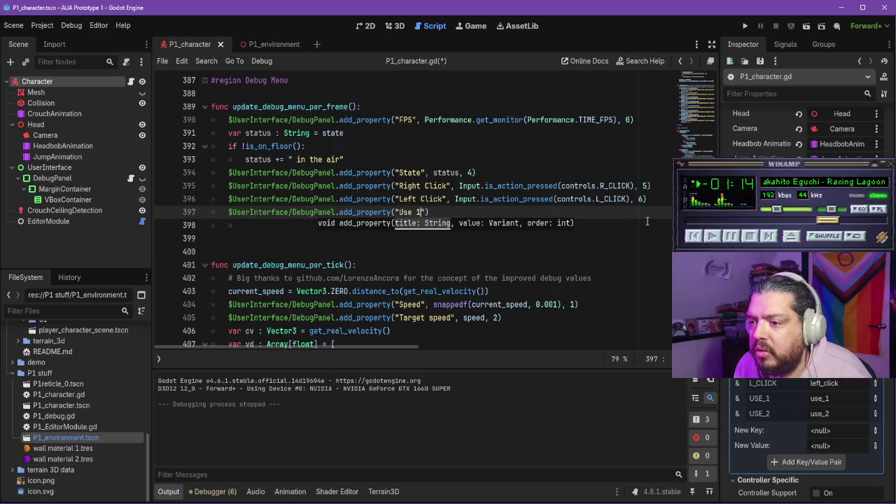
{"action": "type", "text": "Input.is_action_pressed(controls.ZOOM)"}
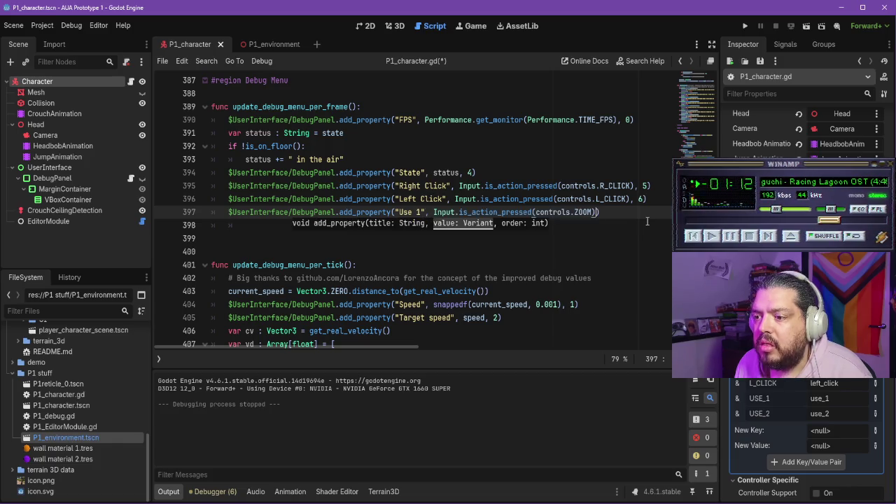
{"action": "key", "text": "BackSpace"}
{"action": "key", "text": "BackSpace"}
{"action": "key", "text": "BackSpace"}
{"action": "type", "text": "USE_"}
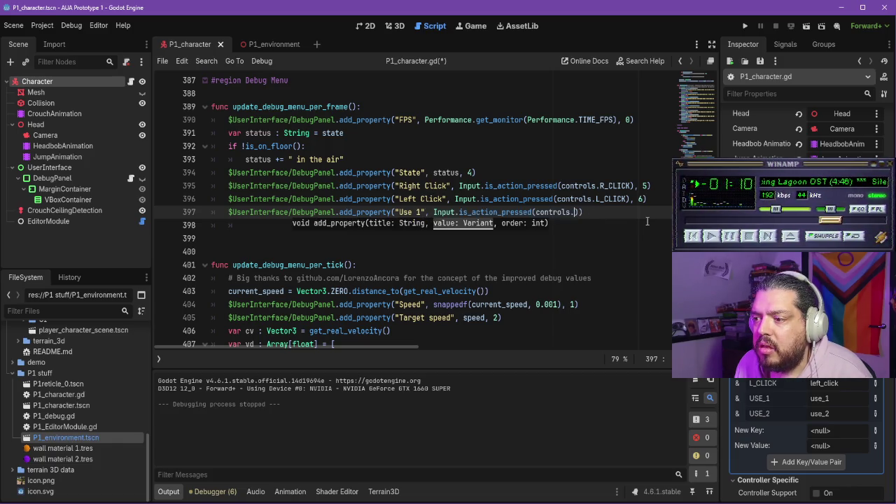
{"action": "type", "text": "1"}
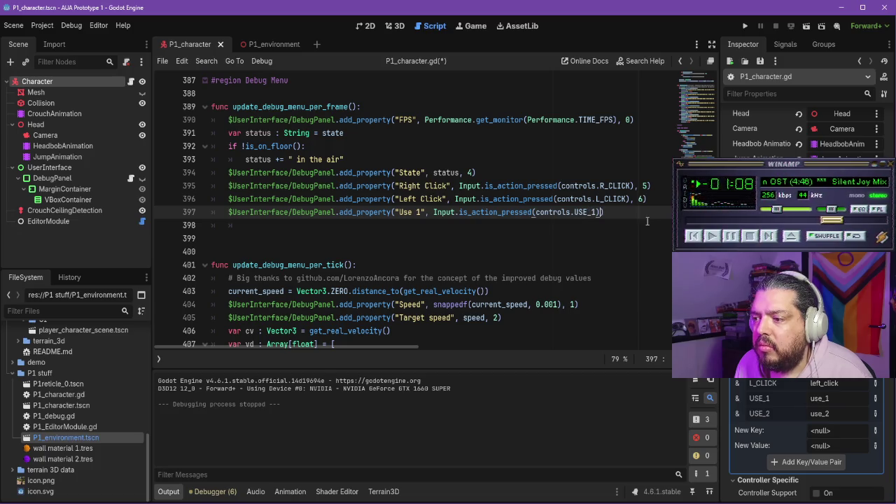
{"action": "type", "text": ", 7"}
- Add a "Use 2" property for controls.USE_2 at order 8, save the script, and run the project
{"action": "key", "text": "Return"}
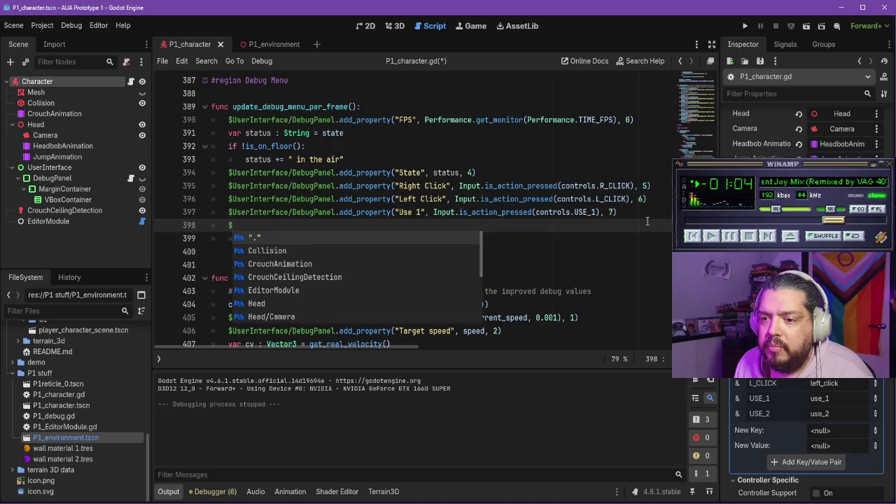
{"action": "type", "text": "UserInterface/De"}
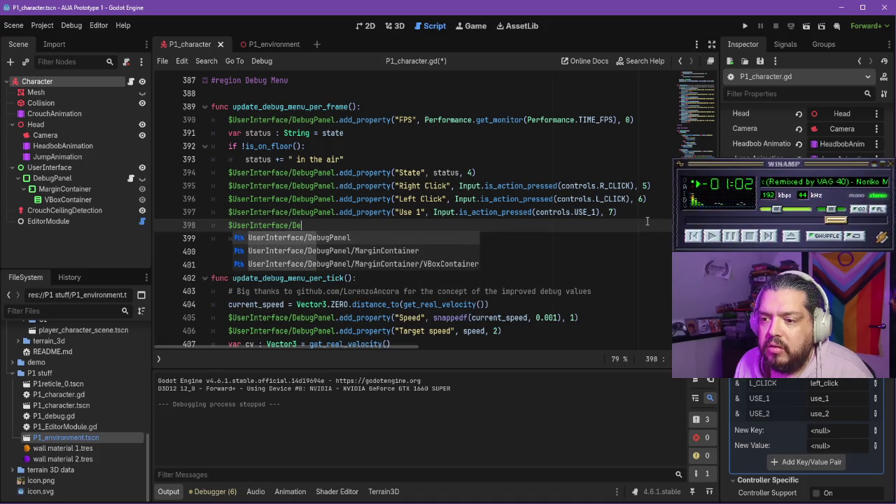
{"action": "key", "text": "Return"}
{"action": "type", "text": "operty"}
{"action": "key", "text": "Return"}
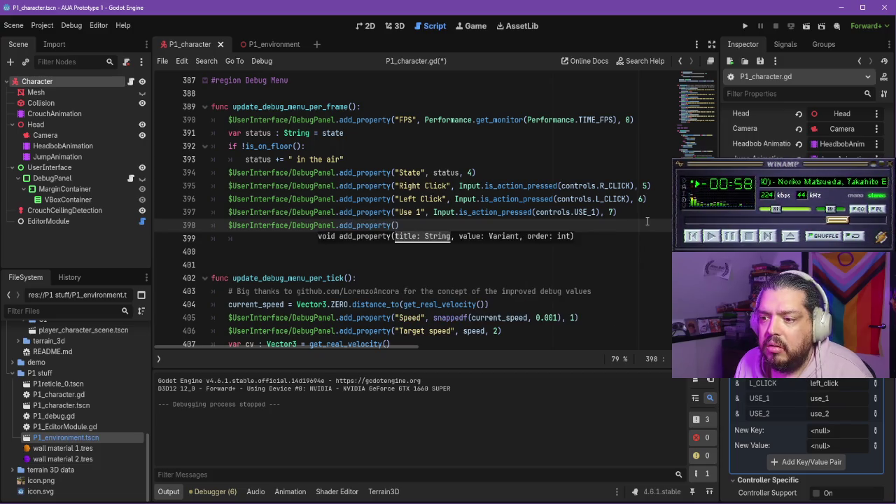
{"action": "type", "text": "Use 2"}
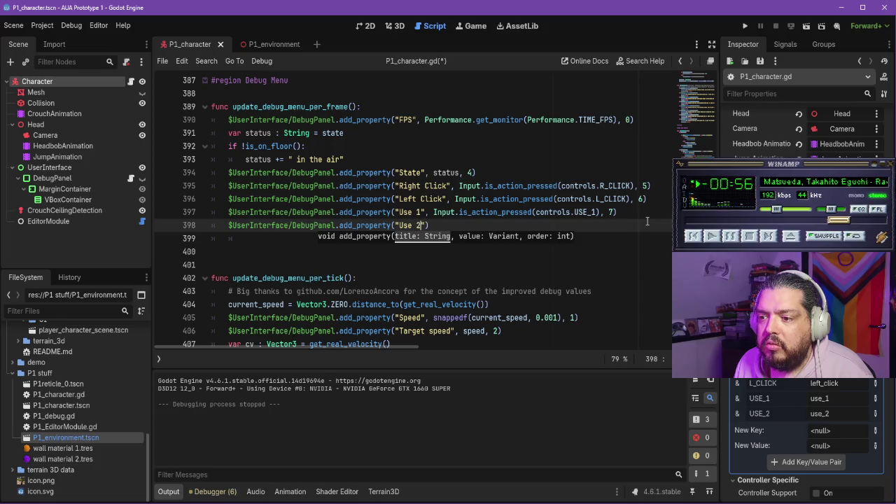
{"action": "type", "text": "nput.is_action_pressed(controls.ZOOM"}
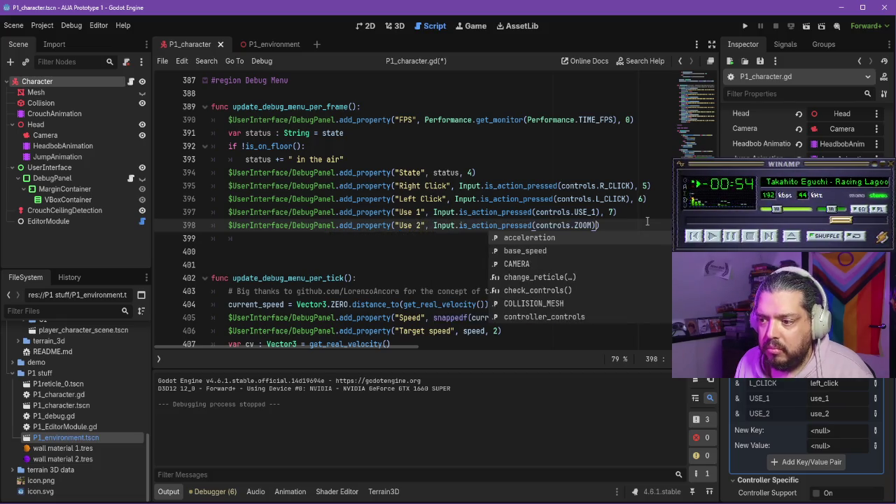
{"action": "type", "text": "USE_"}
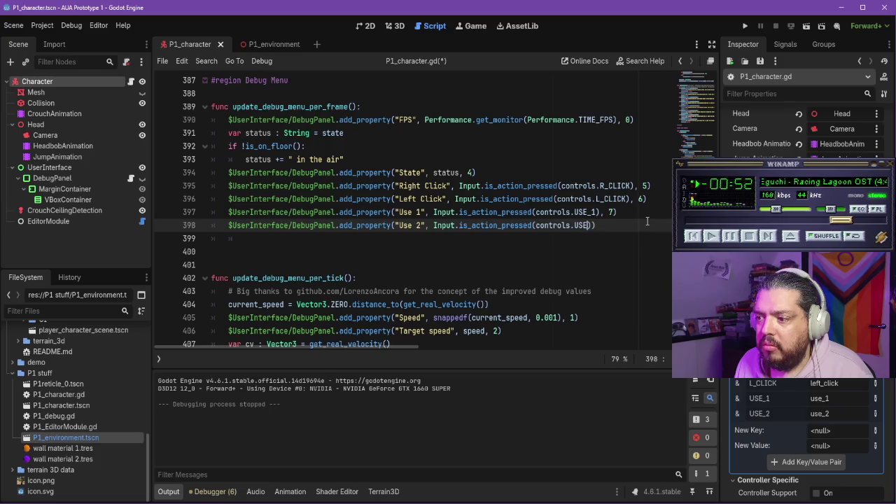
{"action": "type", "text": "2"}
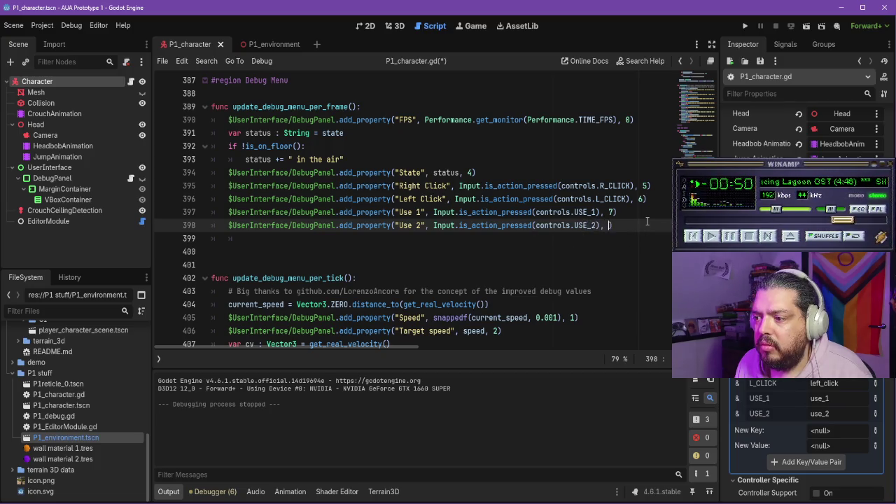
{"action": "type", "text": "8"}
{"action": "key", "text": "ctrl+s"}
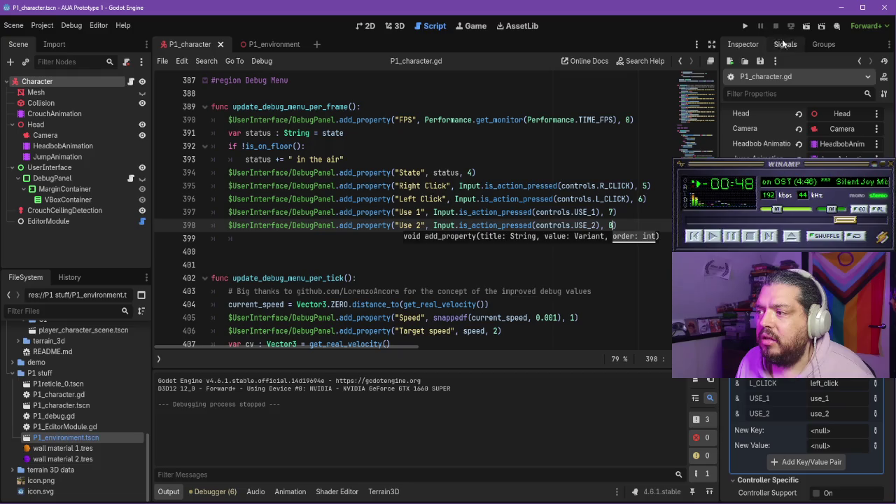
{"action": "left_click", "coordinate": [745, 26]}
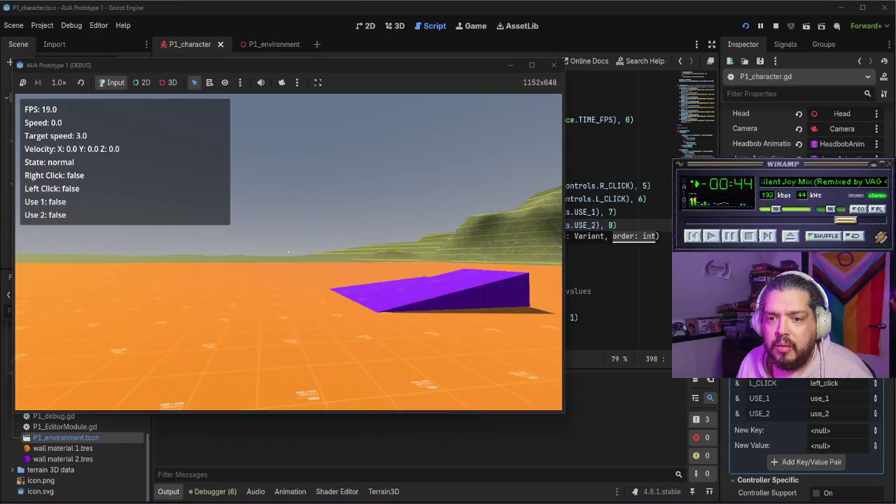
- In the running game, left-click, right-click and press Q and E to check the overlay flags
{"action": "left_click", "coordinate": [288, 252]}
{"action": "right_click", "coordinate": [288, 252]}
{"action": "left_click", "coordinate": [288, 252]}
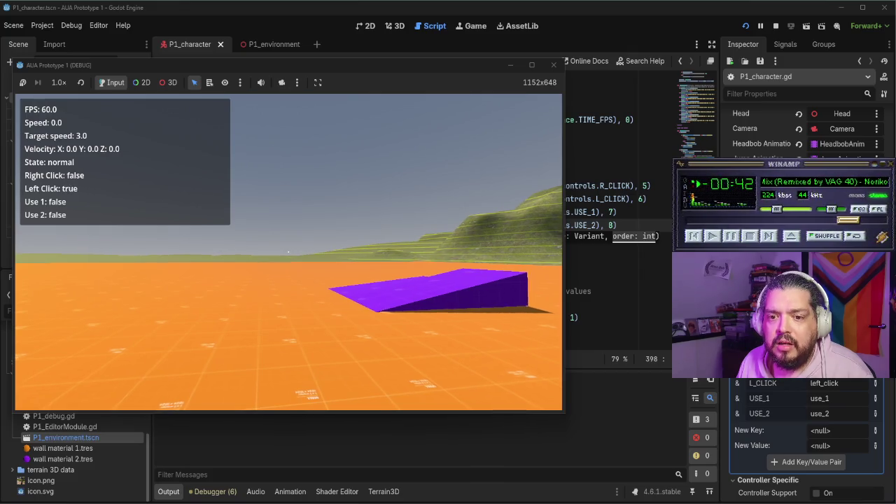
{"action": "key", "text": "w"}
{"action": "key", "text": "e"}
{"action": "key", "text": "q"}
{"action": "key", "text": "e"}
{"action": "key", "text": "q"}
{"action": "key", "text": "e"}
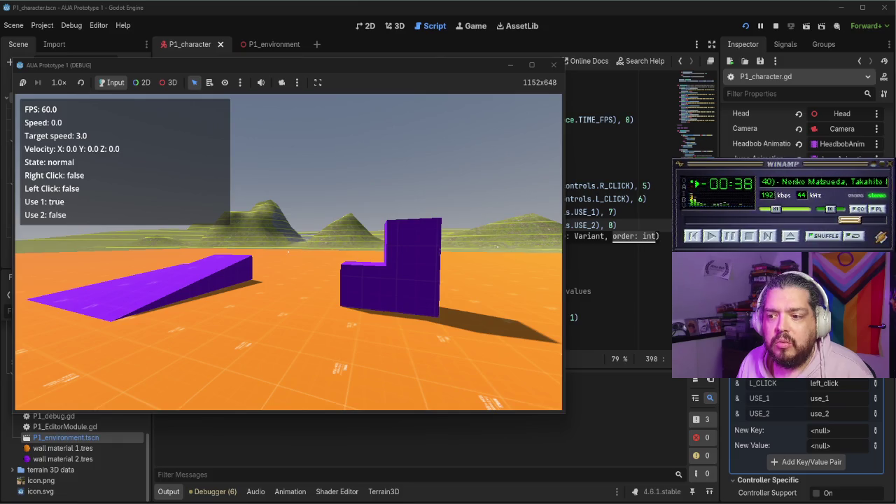
{"action": "key", "text": "Escape"}
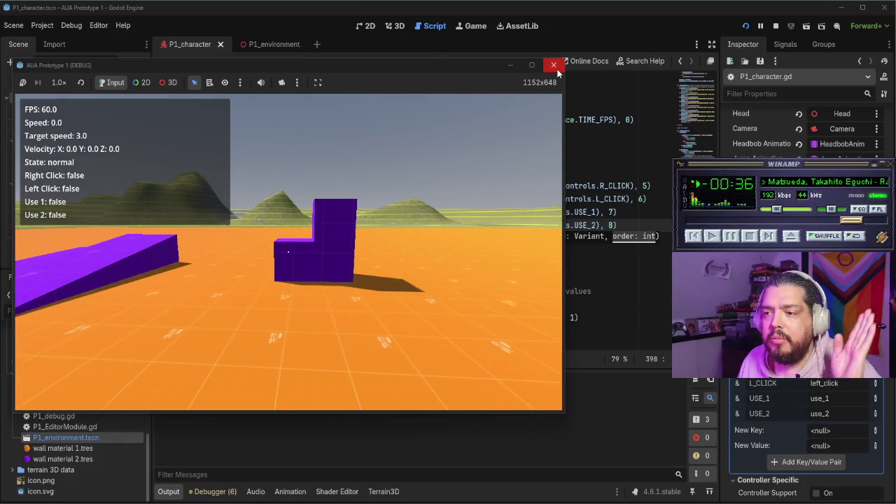
- Walk toward the L-shaped block, testing right click and the Q/E use actions while moving
{"action": "key", "text": "w"}
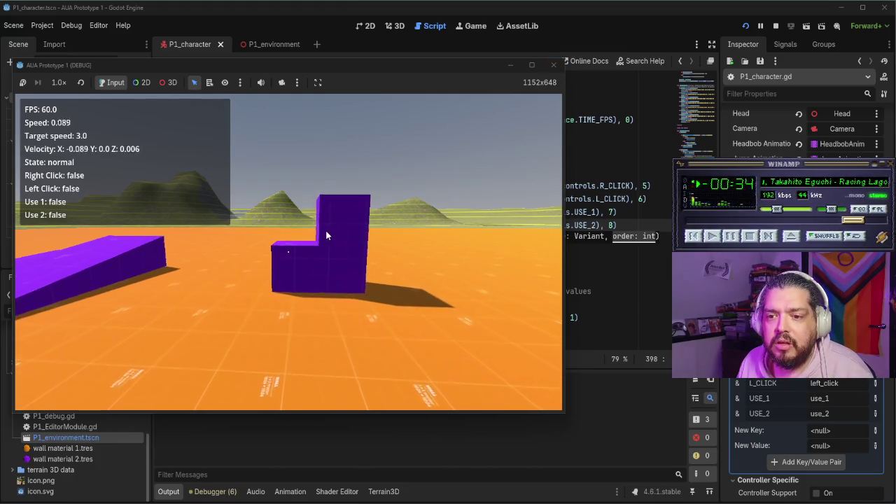
{"action": "key", "text": "w"}
{"action": "right_click", "coordinate": [225, 243]}
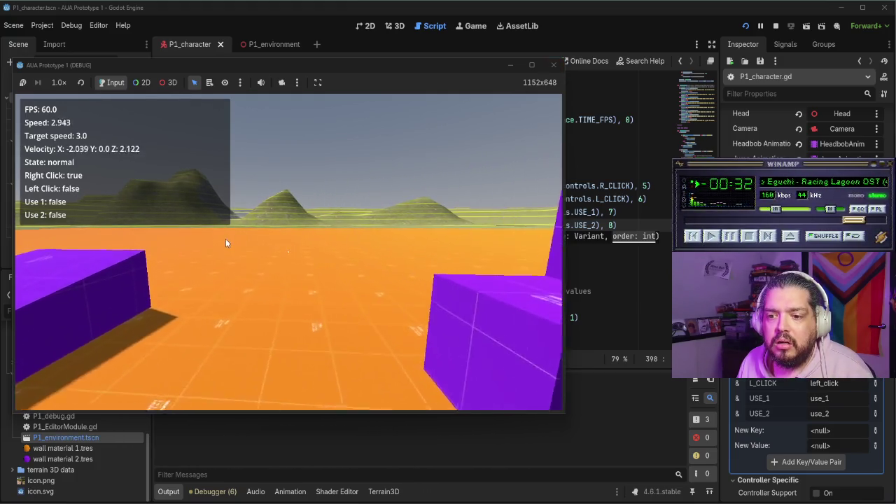
{"action": "key", "text": "w"}
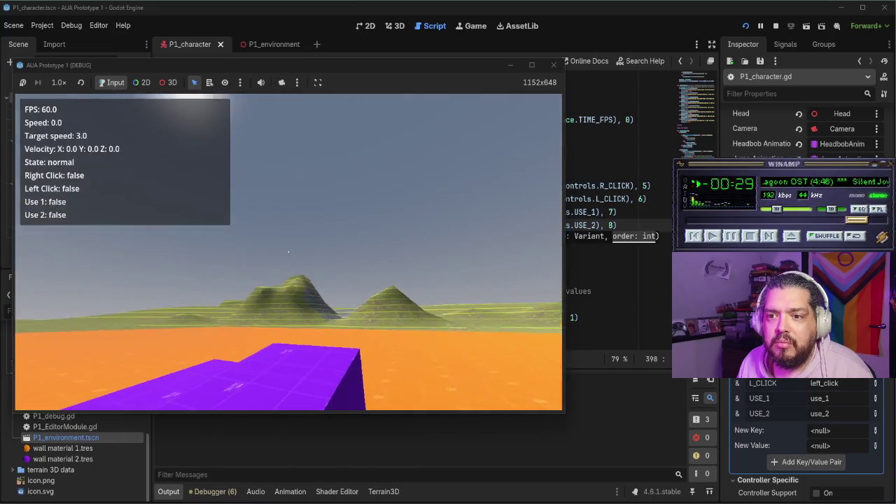
{"action": "right_click", "coordinate": [337, 102]}
{"action": "key", "text": "w"}
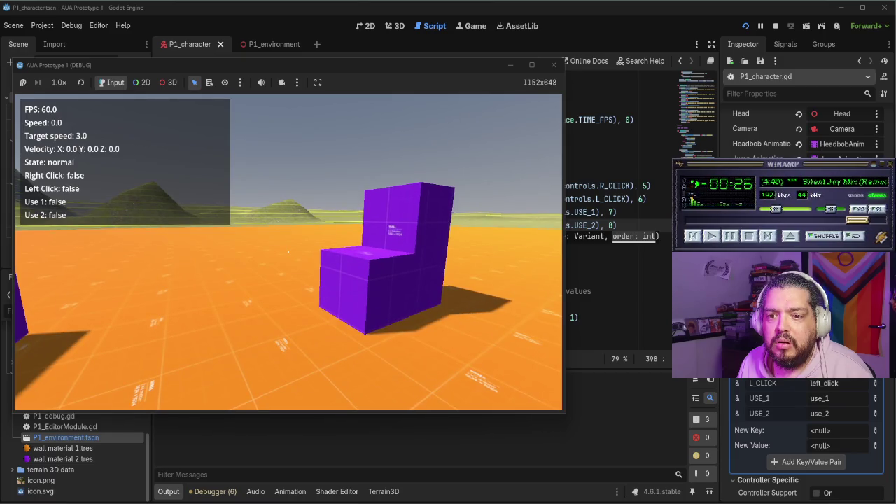
{"action": "key", "text": "q"}
{"action": "key", "text": "e"}
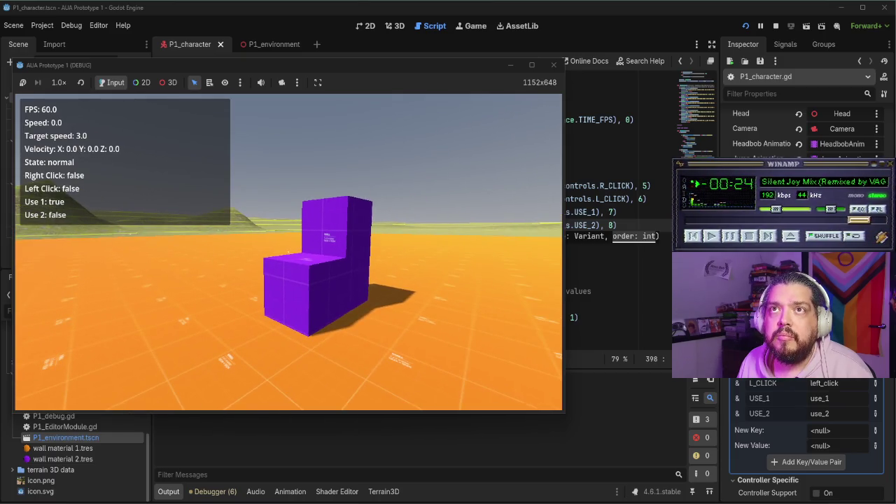
- Run and jump against the purple block, test right click again, then close the game window
{"action": "key", "text": "w"}
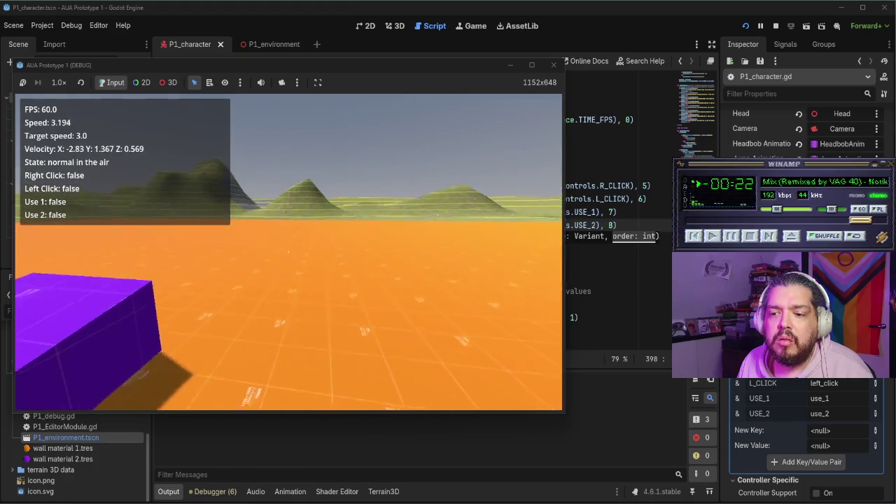
{"action": "key", "text": "shift"}
{"action": "key", "text": "space"}
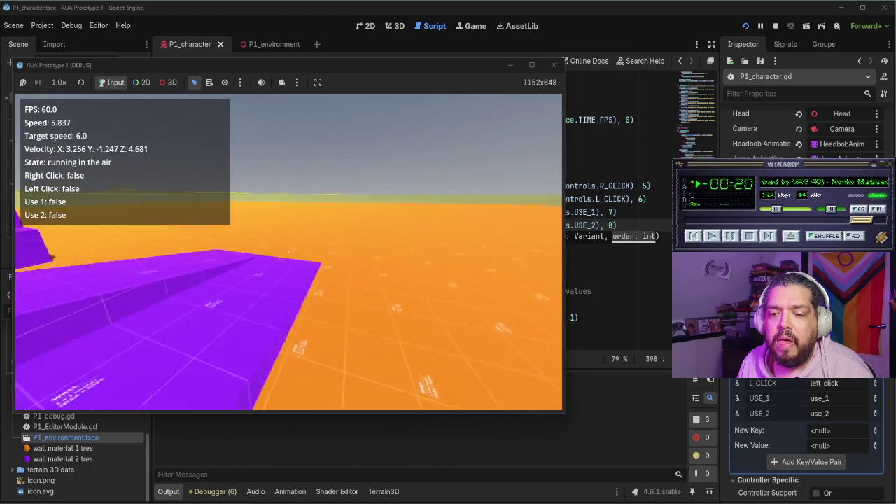
{"action": "key", "text": "space"}
{"action": "key", "text": "shift"}
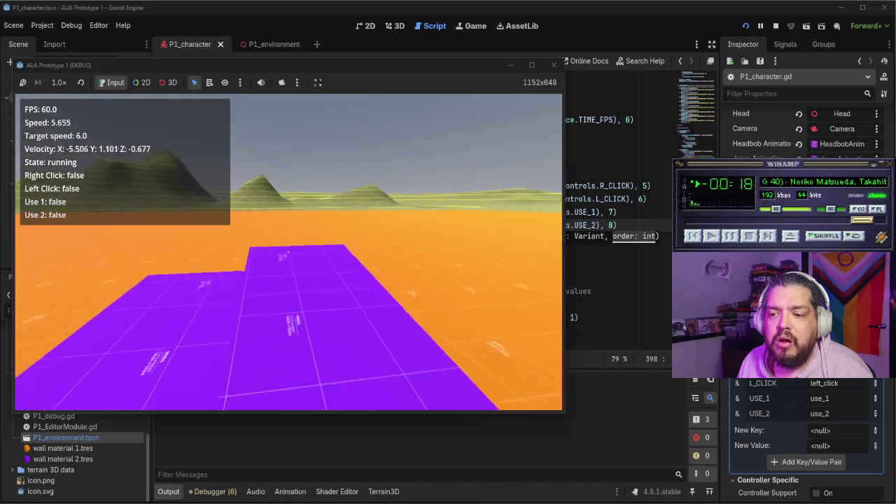
{"action": "key", "text": "space"}
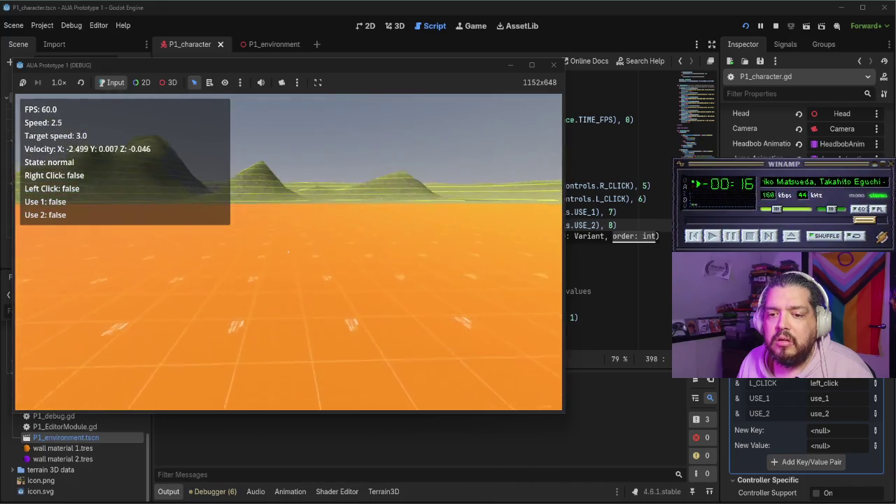
{"action": "right_click", "coordinate": [289, 252]}
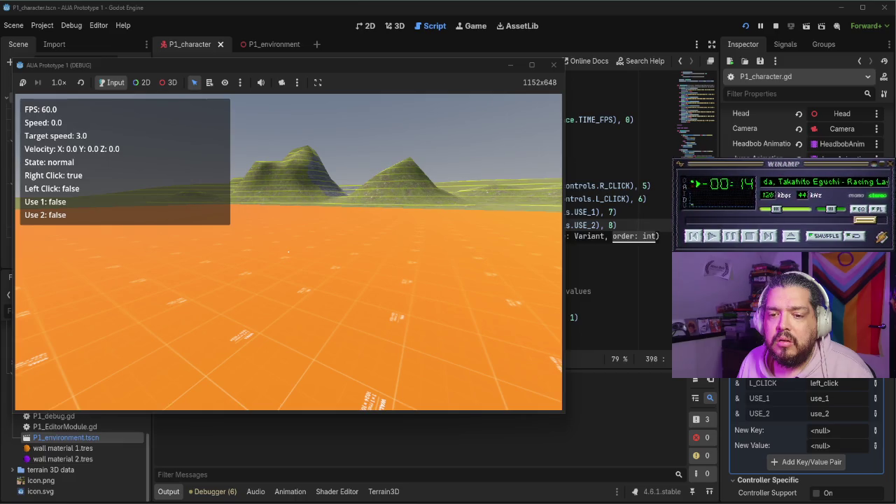
{"action": "left_click", "coordinate": [553, 67]}
- In the Character controller note, tick the E, F, Left Click and Middle Click items
{"action": "key", "text": "alt+Tab"}
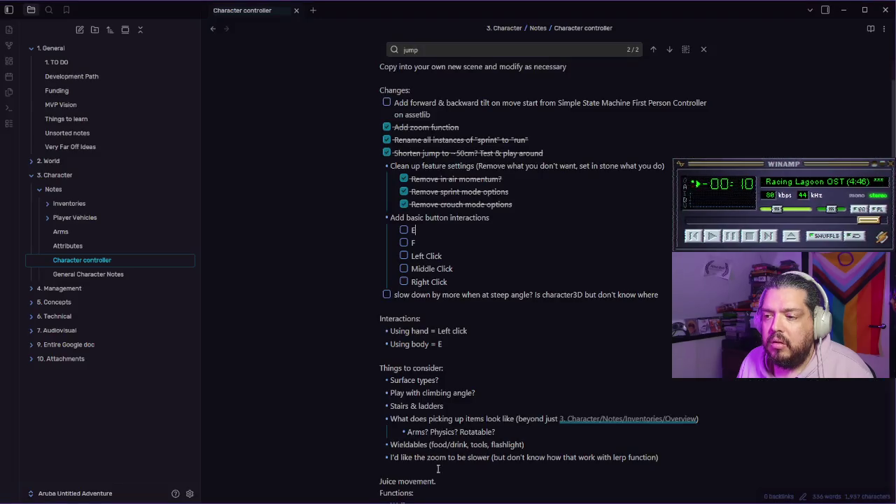
{"action": "left_click", "coordinate": [404, 231]}
{"action": "left_click", "coordinate": [404, 243]}
{"action": "left_click", "coordinate": [404, 256]}
{"action": "left_click", "coordinate": [404, 268]}
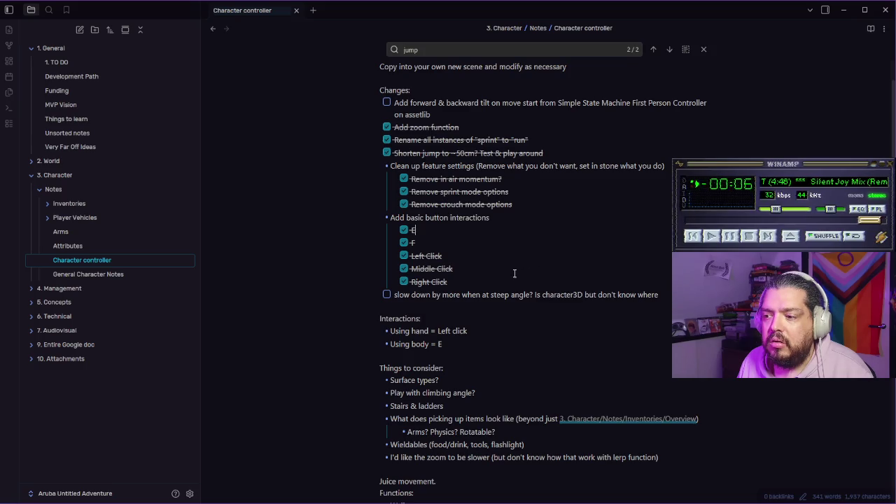
- Look over the checklist, then open the Development Path note
{"action": "scroll", "coordinate": [502, 251], "scroll_direction": "up", "scroll_amount": 1}
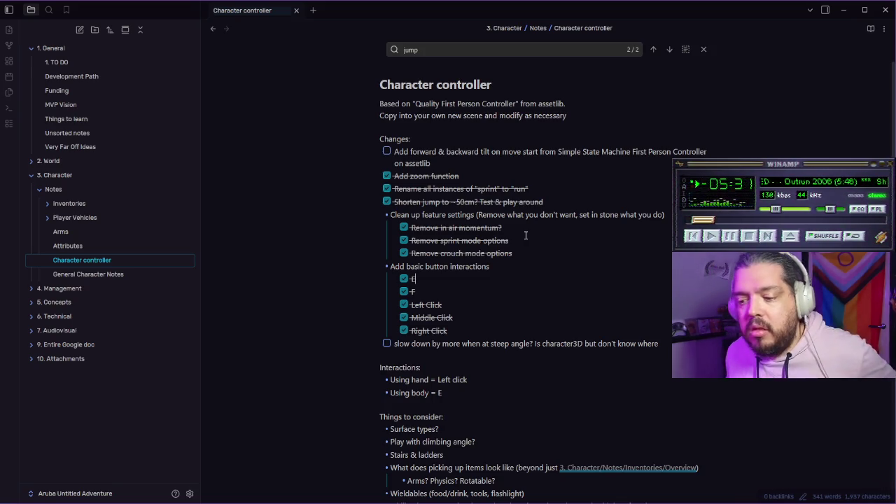
{"action": "scroll", "coordinate": [525, 234], "scroll_direction": "down", "scroll_amount": 5}
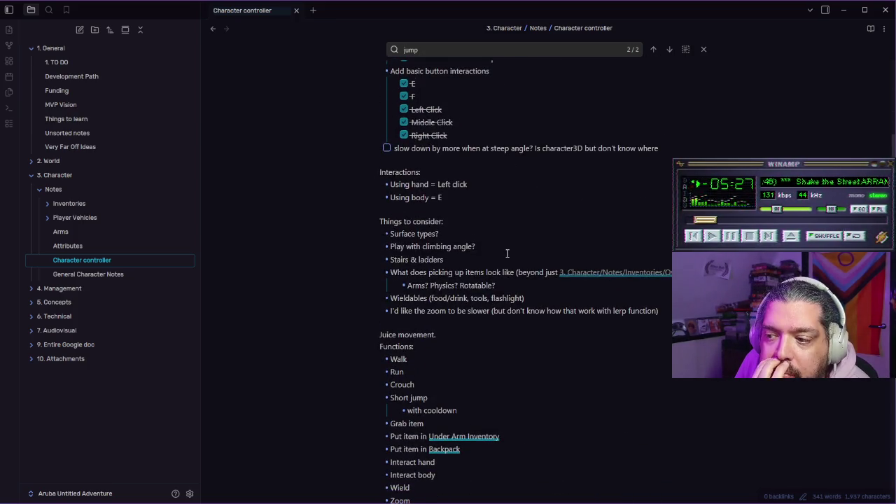
{"action": "scroll", "coordinate": [516, 252], "scroll_direction": "up", "scroll_amount": 5}
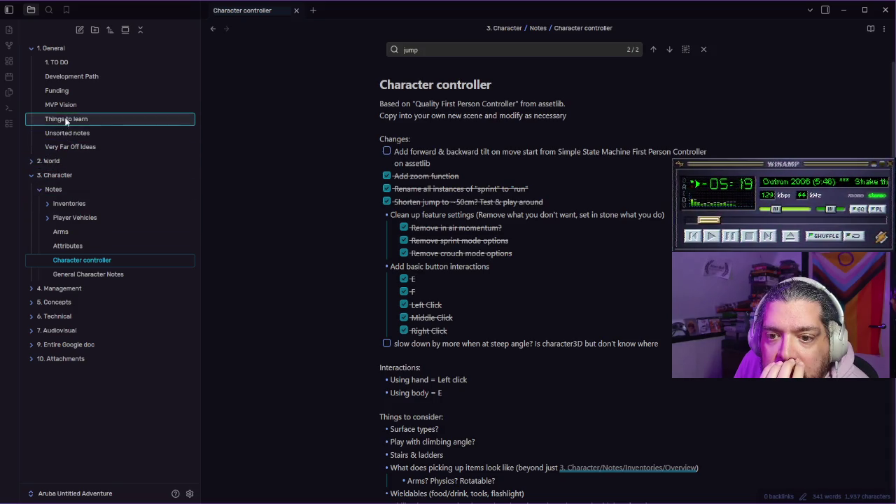
{"action": "left_click", "coordinate": [67, 77]}
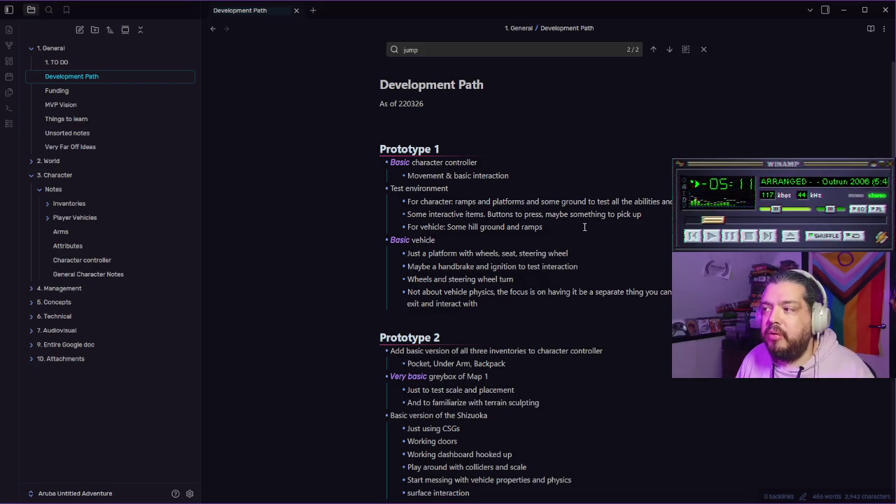
- Dismiss the jump search bar and bring up Obsidian's Settings on the Core plugins page
{"action": "left_click", "coordinate": [704, 49]}
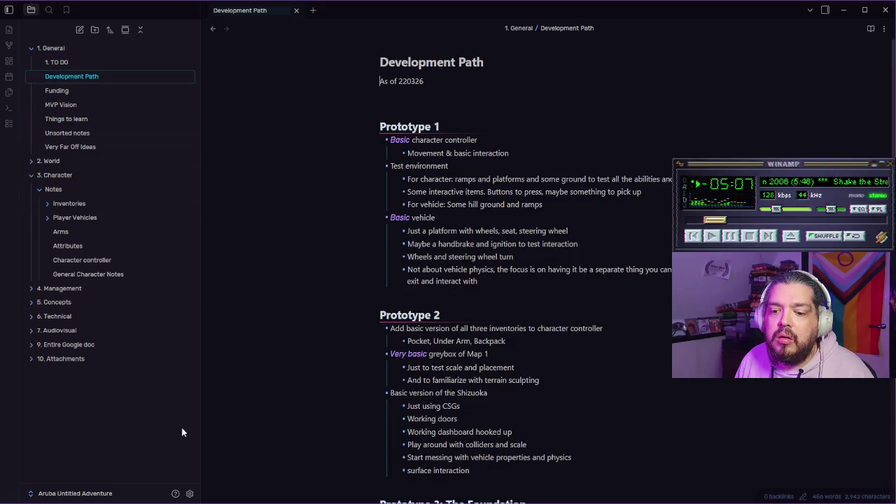
{"action": "left_click", "coordinate": [189, 495]}
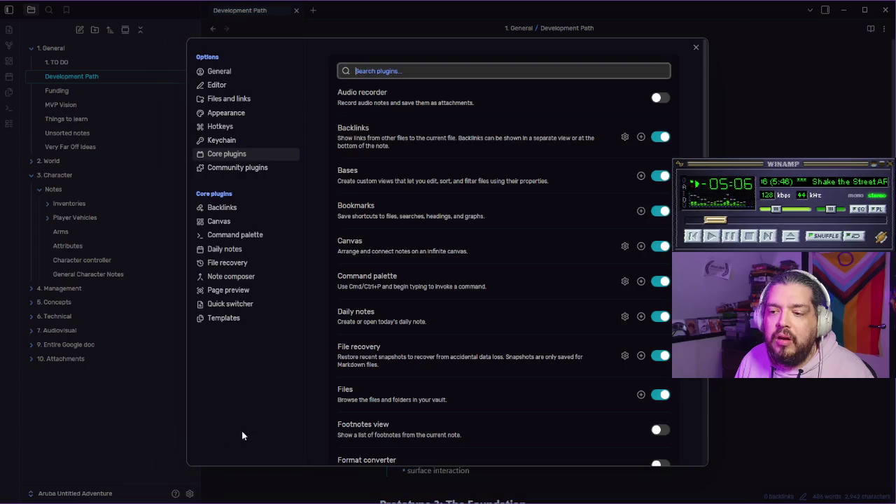
- Turn on community plugins, search the catalogue for 'zoom text', then close the catalogue and Settings
{"action": "left_click", "coordinate": [248, 169]}
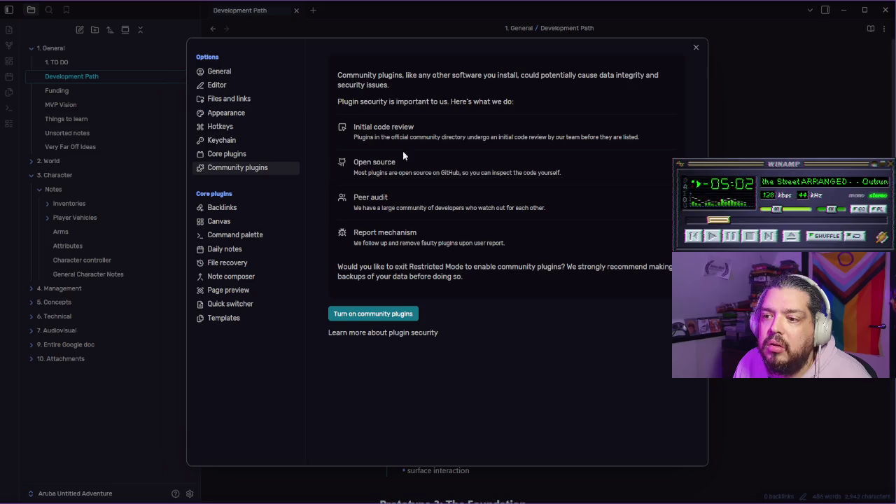
{"action": "left_click", "coordinate": [395, 317]}
{"action": "left_click", "coordinate": [653, 117]}
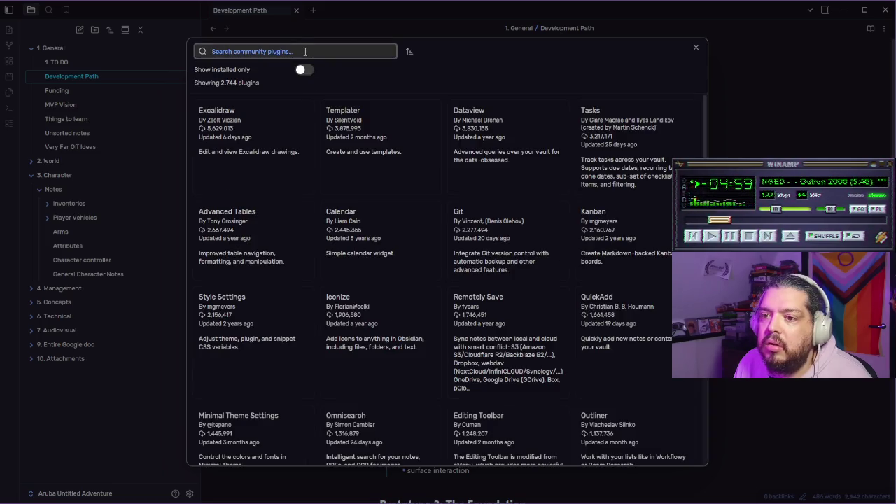
{"action": "type", "text": "zoom"}
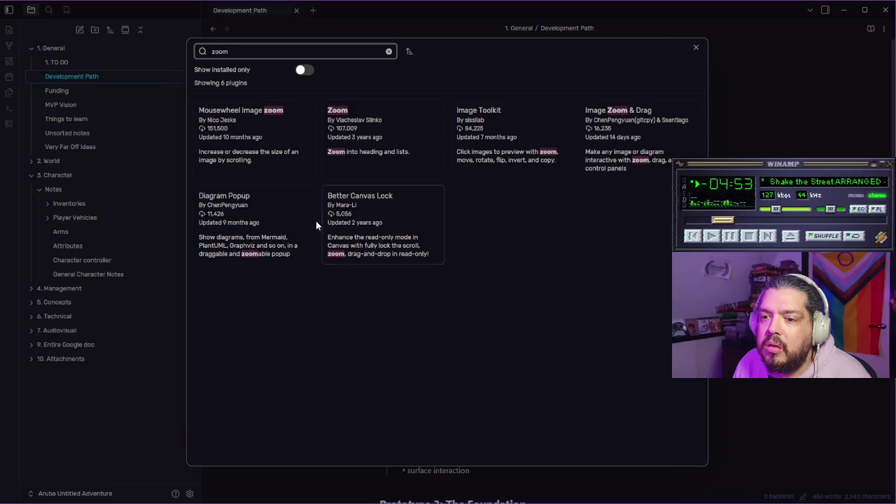
{"action": "type", "text": " text"}
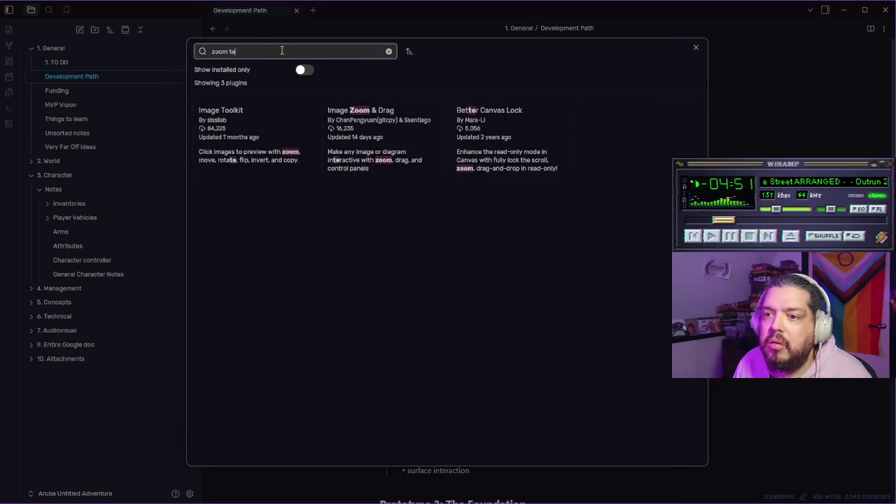
{"action": "left_click", "coordinate": [696, 48]}
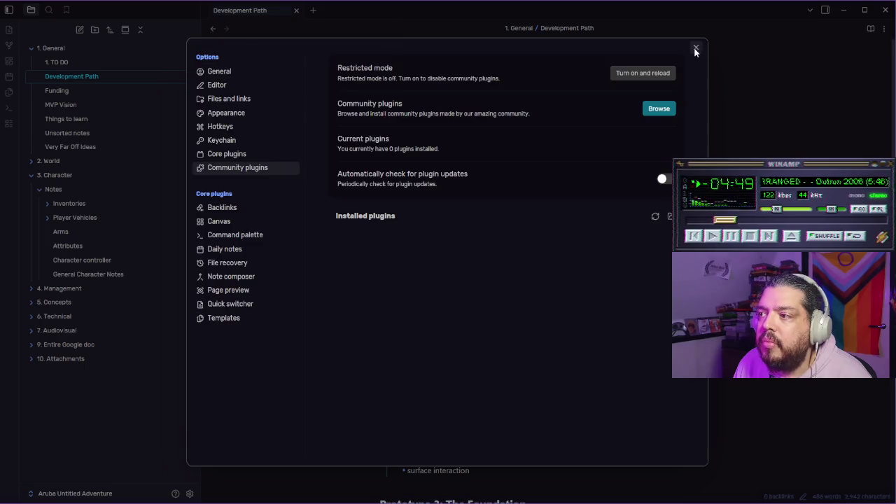
{"action": "left_click", "coordinate": [695, 48]}
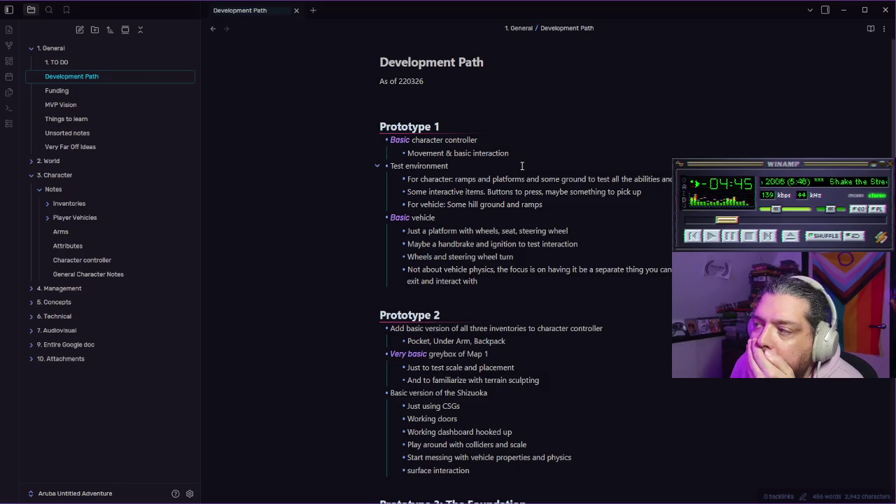
- Search Chrome for 'obsidian zoom text' and go to the forum thread on zooming into a note
{"action": "key", "text": "alt+Tab"}
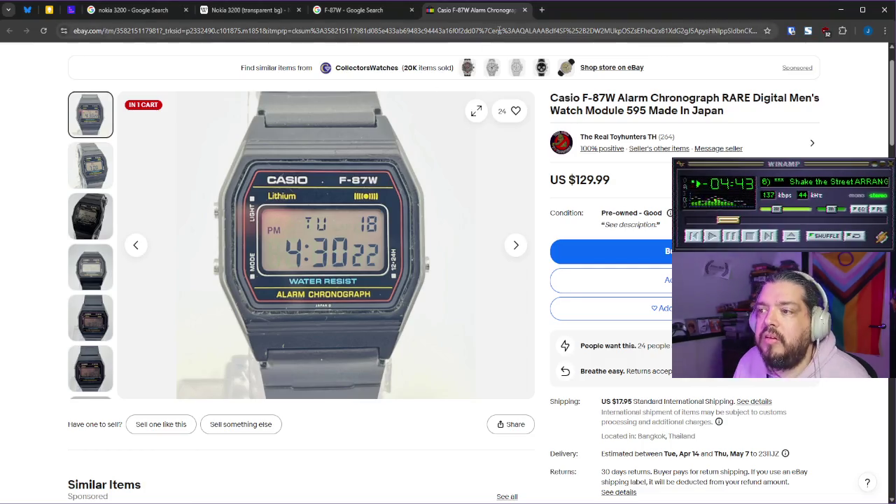
{"action": "left_click", "coordinate": [499, 30]}
{"action": "type", "text": "obsidian "}
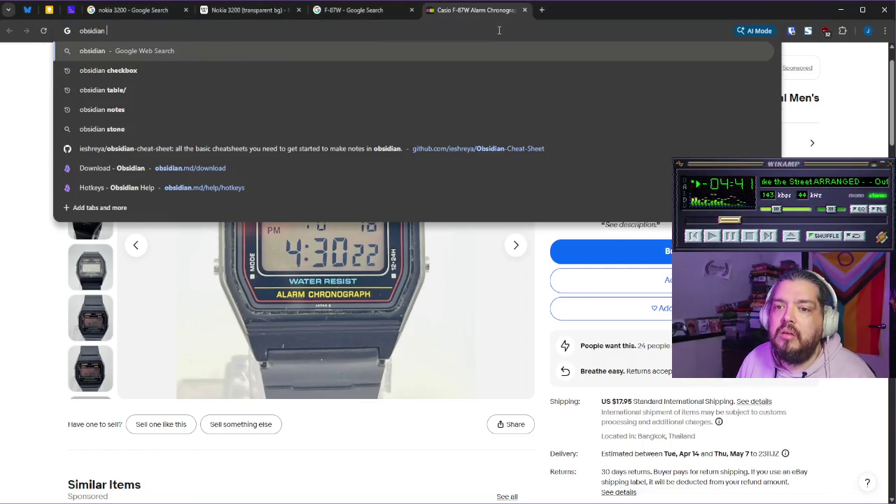
{"action": "type", "text": "zoom text"}
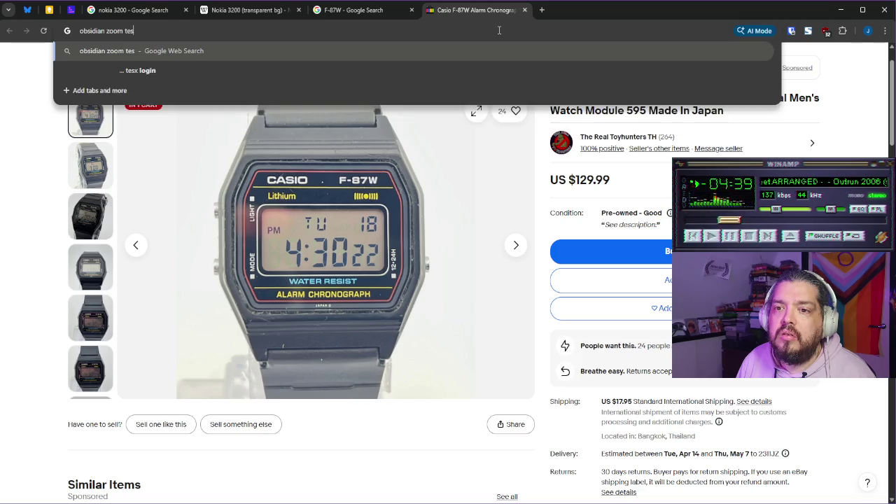
{"action": "key", "text": "Return"}
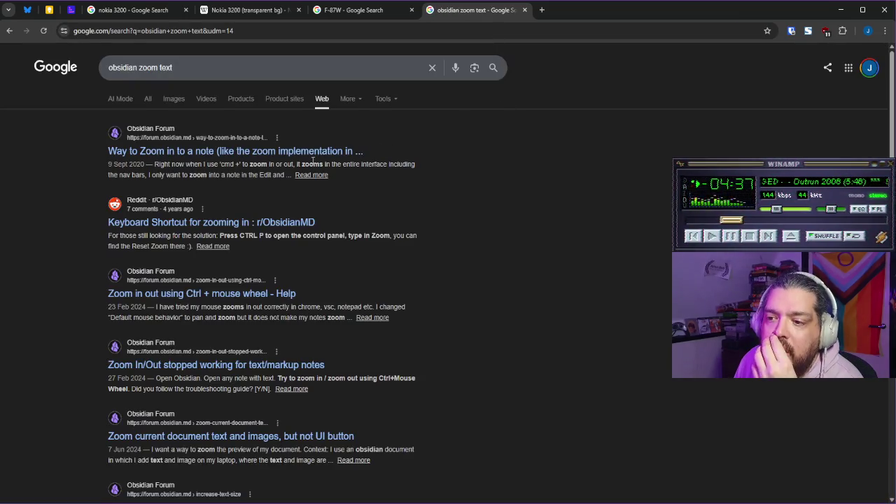
{"action": "left_click", "coordinate": [323, 160]}
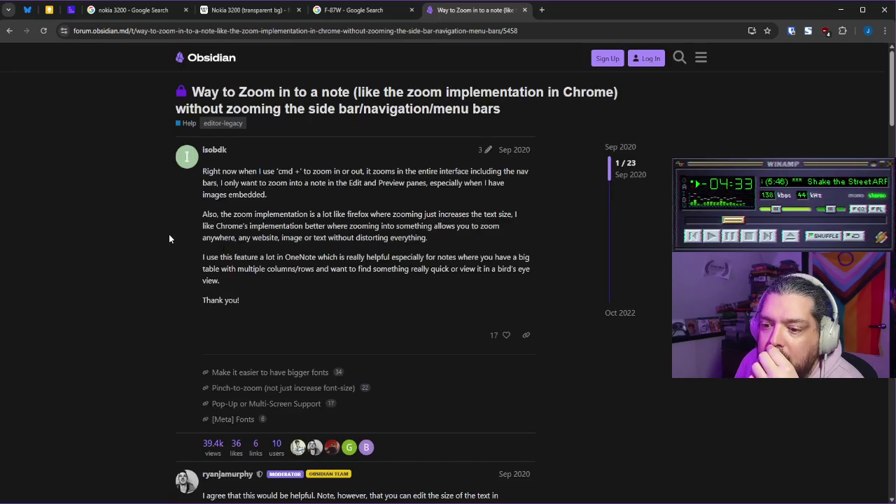
- Read through the forum thread, then return to Obsidian
{"action": "scroll", "coordinate": [169, 238], "scroll_direction": "down", "scroll_amount": 3}
{"action": "scroll", "coordinate": [137, 242], "scroll_direction": "down", "scroll_amount": 2}
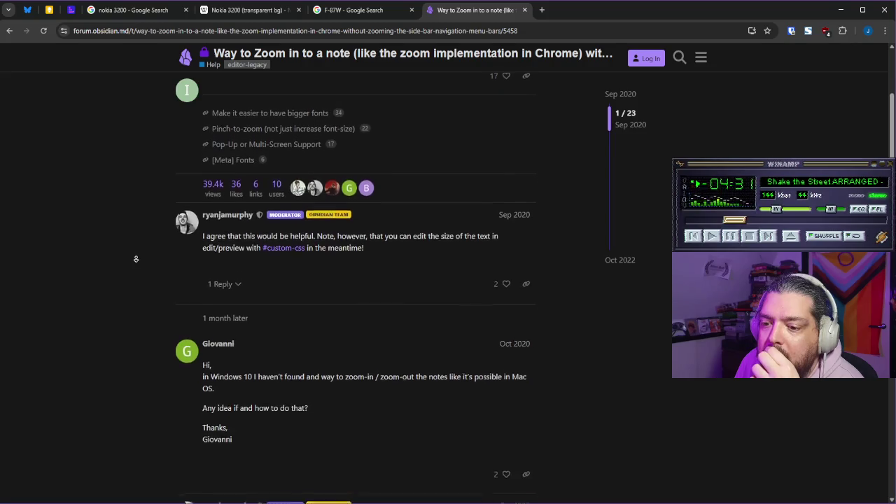
{"action": "scroll", "coordinate": [135, 270], "scroll_direction": "down", "scroll_amount": 3}
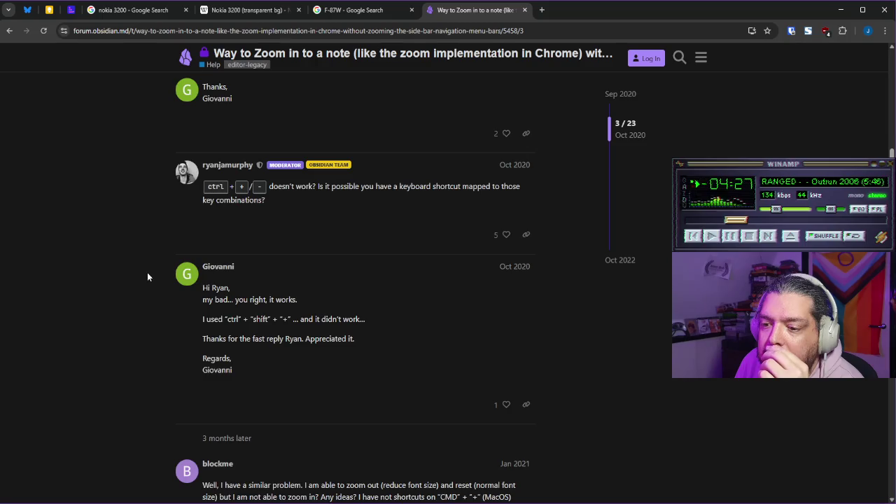
{"action": "scroll", "coordinate": [147, 272], "scroll_direction": "down", "scroll_amount": 1}
{"action": "scroll", "coordinate": [149, 270], "scroll_direction": "down", "scroll_amount": 2}
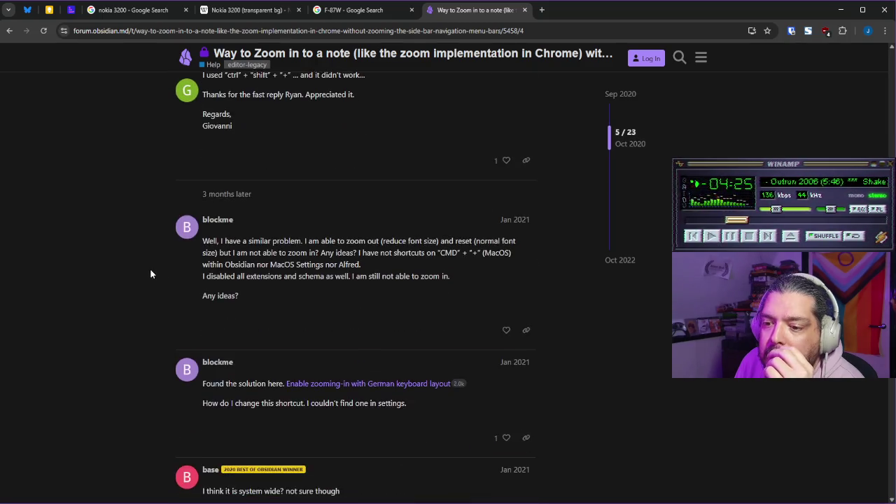
{"action": "scroll", "coordinate": [149, 286], "scroll_direction": "down", "scroll_amount": 2}
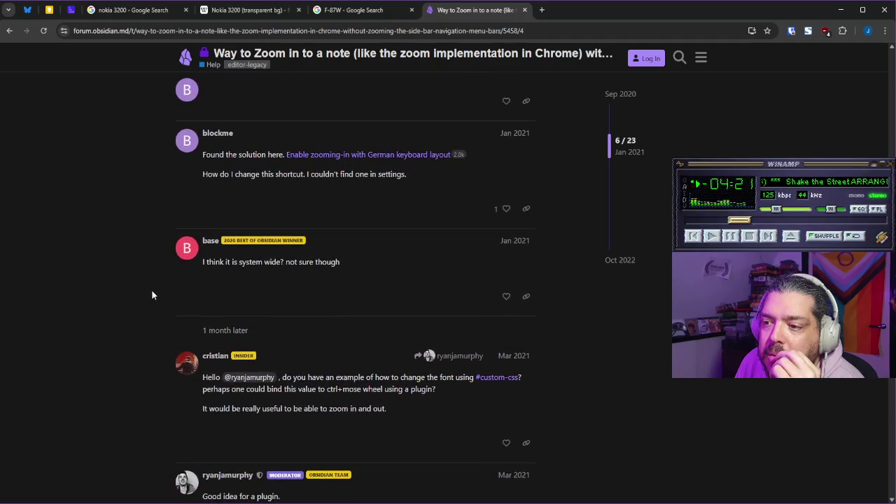
{"action": "scroll", "coordinate": [161, 280], "scroll_direction": "down", "scroll_amount": 2}
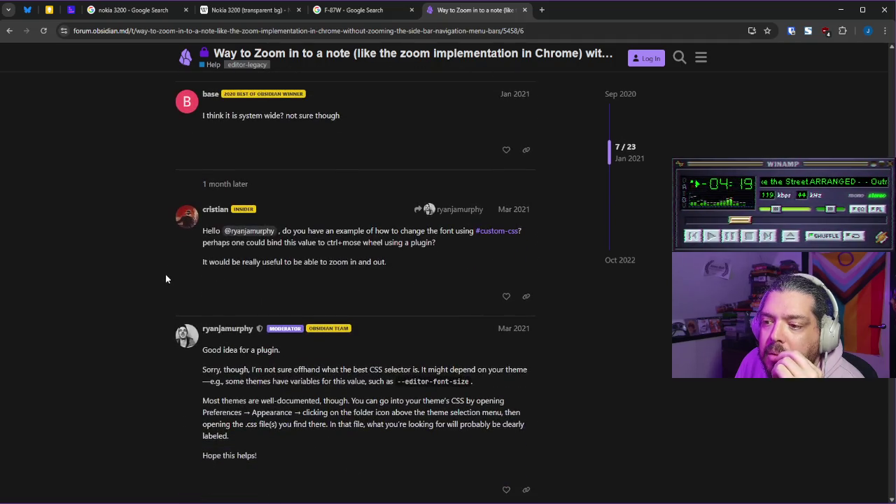
{"action": "scroll", "coordinate": [166, 279], "scroll_direction": "down", "scroll_amount": 5}
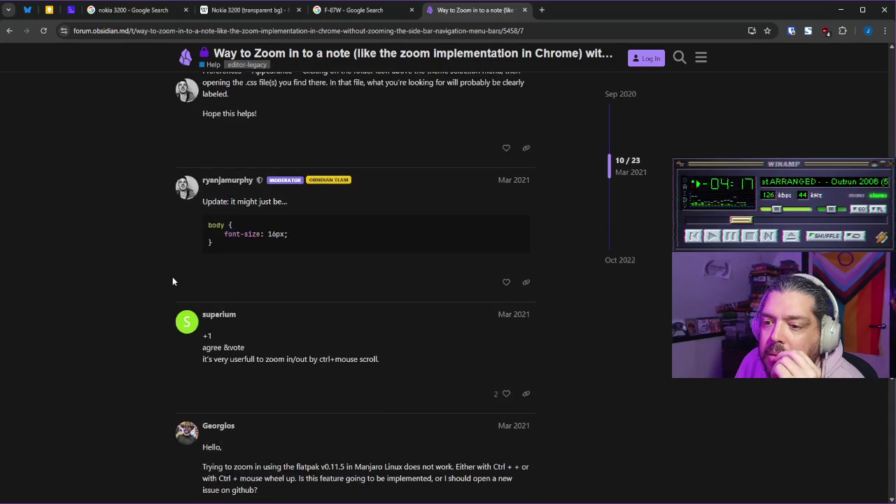
{"action": "key", "text": "alt+Tab"}
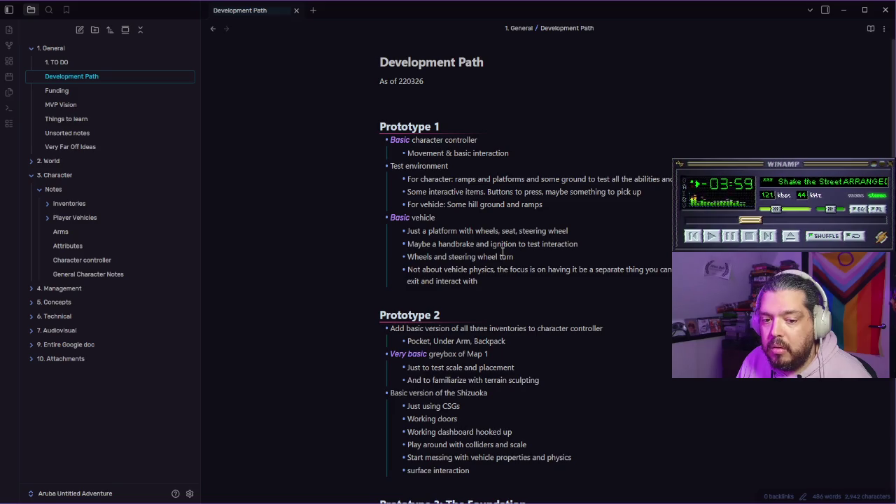
- Zoom the Obsidian interface in and out with Ctrl+= and Ctrl+-, ending at default size
{"action": "key", "text": "ctrl+equal"}
{"action": "key", "text": "ctrl+equal"}
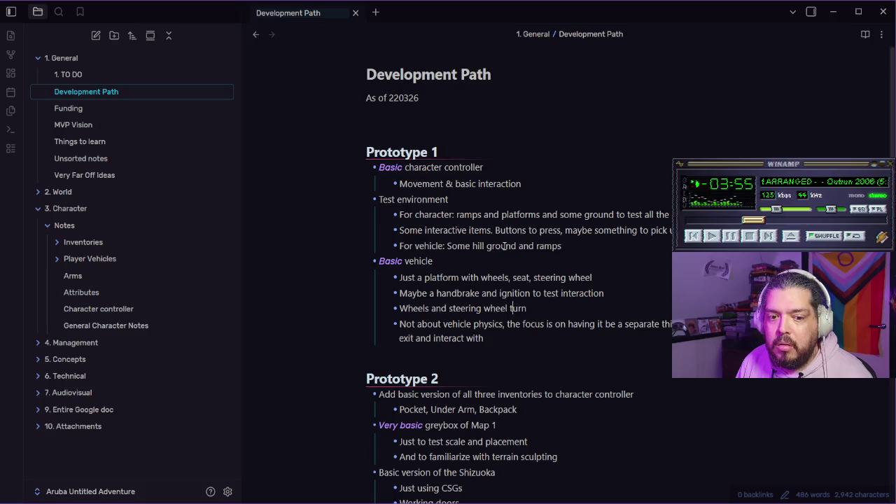
{"action": "key", "text": "ctrl+minus"}
{"action": "key", "text": "ctrl+minus"}
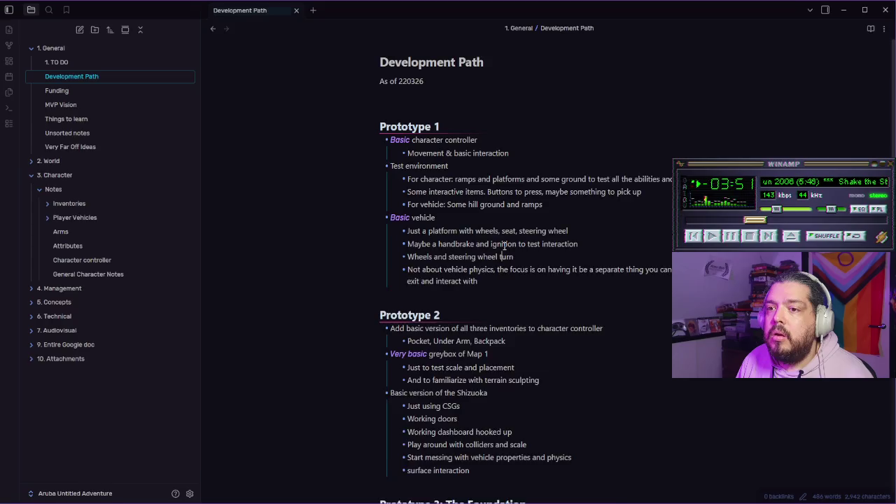
{"action": "key", "text": "ctrl+minus"}
{"action": "key", "text": "ctrl+equal"}
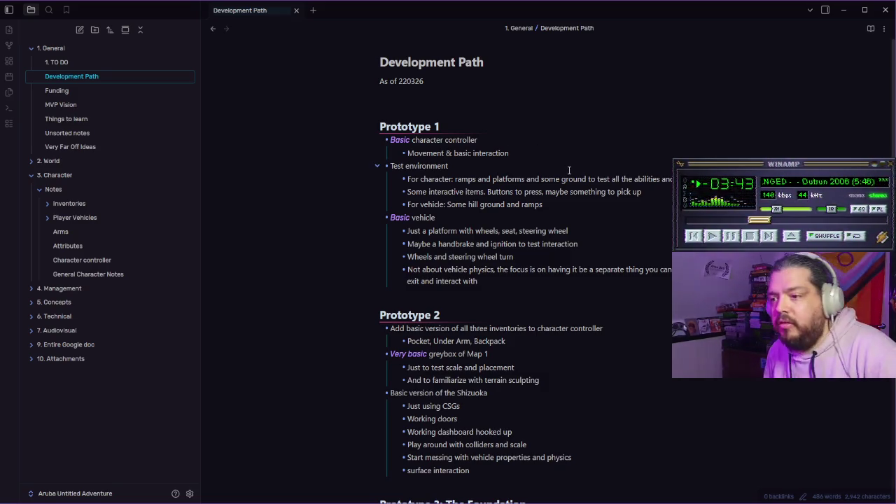
{"action": "right_click", "coordinate": [85, 260]}
- Open Character controller to the right of Development Path and place the cursor after 'Using hand = left click'
{"action": "left_click", "coordinate": [119, 281]}
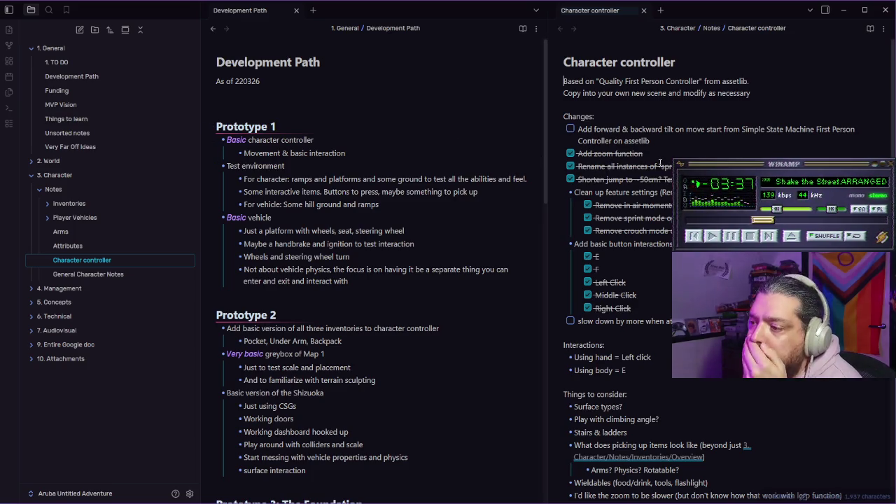
{"action": "scroll", "coordinate": [665, 262], "scroll_direction": "down", "scroll_amount": 5}
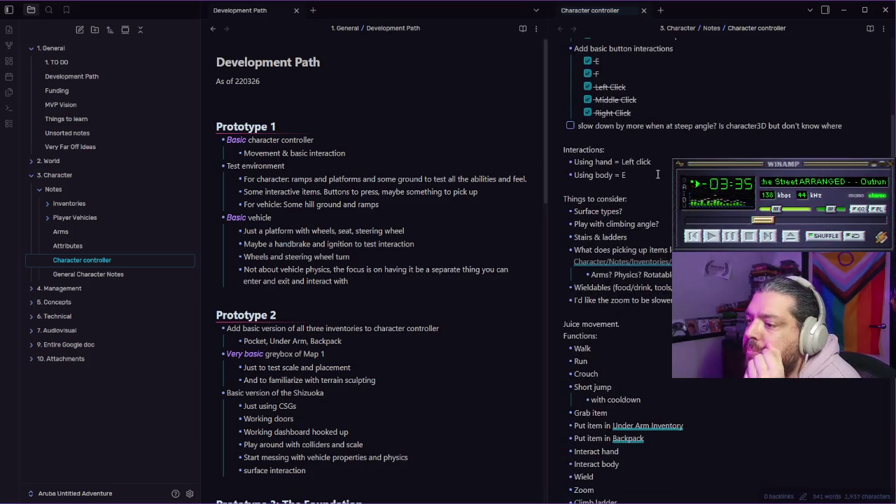
{"action": "scroll", "coordinate": [658, 175], "scroll_direction": "down", "scroll_amount": 10}
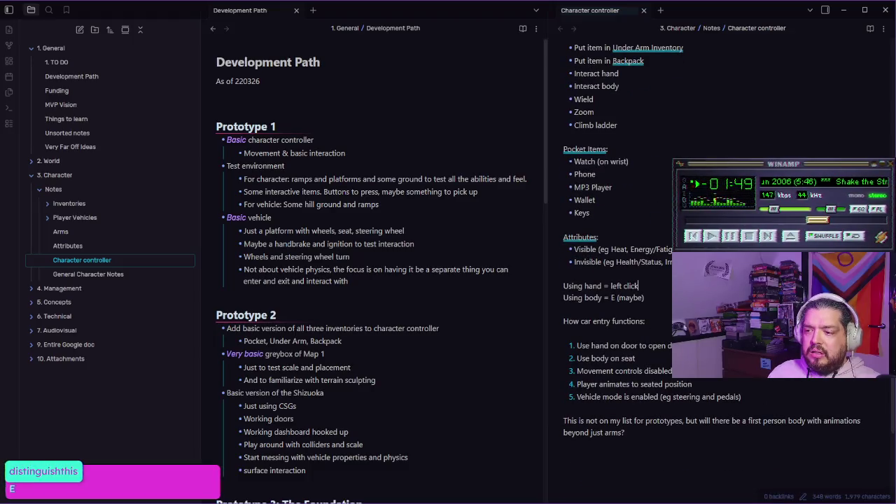
{"action": "left_click", "coordinate": [639, 286]}
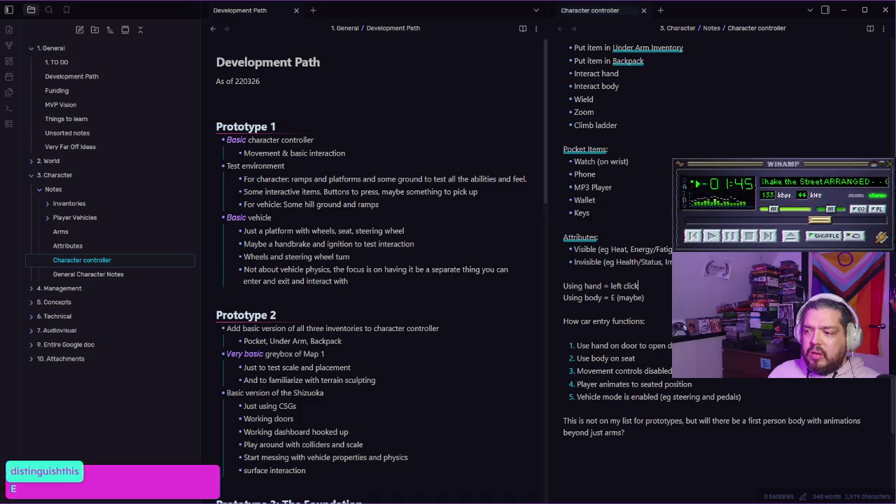
{"action": "scroll", "coordinate": [721, 266], "scroll_direction": "up", "scroll_amount": 5}
{"action": "scroll", "coordinate": [616, 280], "scroll_direction": "down", "scroll_amount": 6}
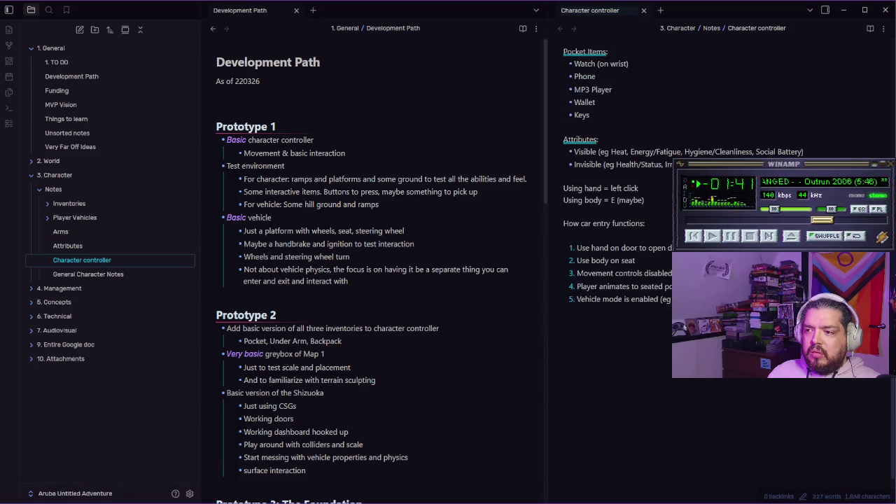
{"action": "scroll", "coordinate": [558, 318], "scroll_direction": "up", "scroll_amount": 10}
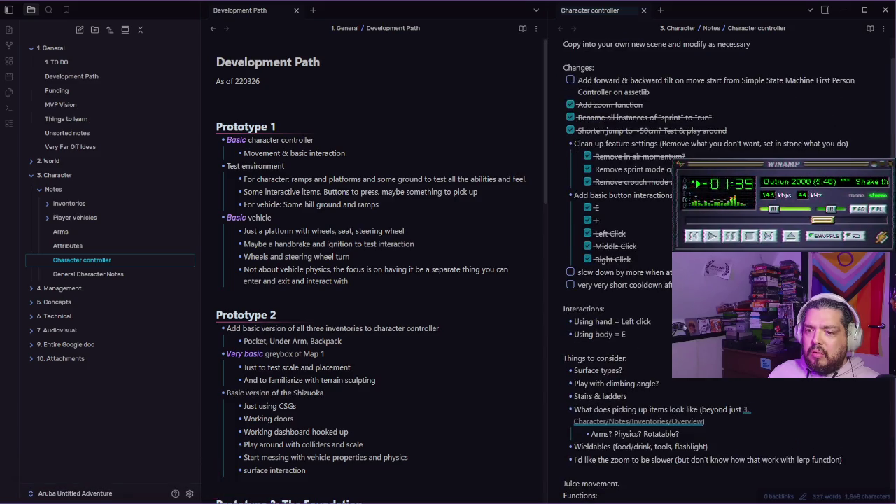
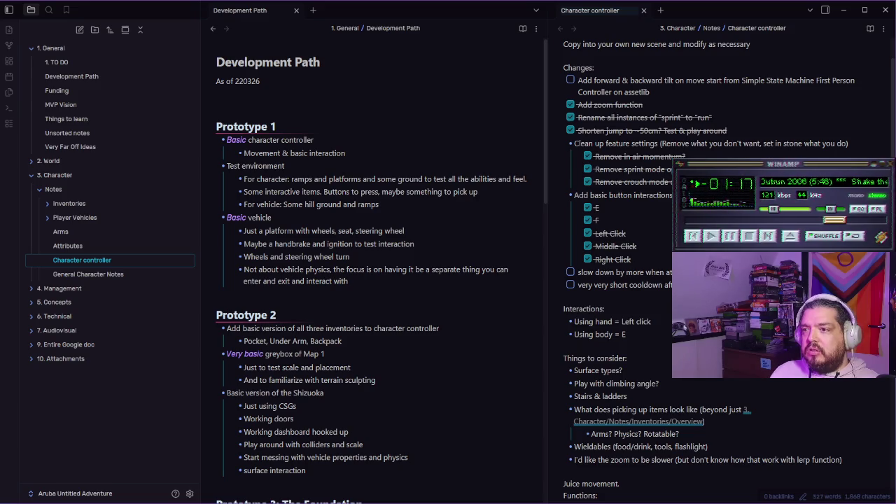
- Create a folder in the vault, then delete the stray Untitled folder
{"action": "scroll", "coordinate": [658, 171], "scroll_direction": "up", "scroll_amount": 2}
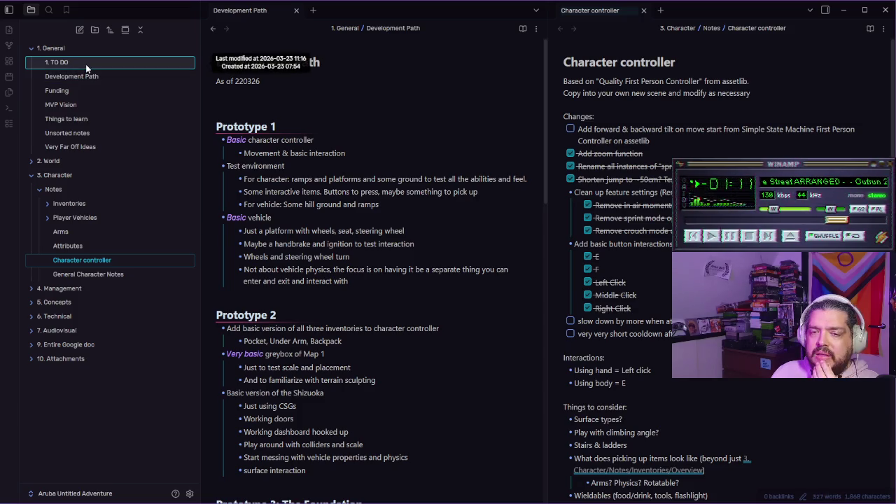
{"action": "left_click", "coordinate": [95, 30]}
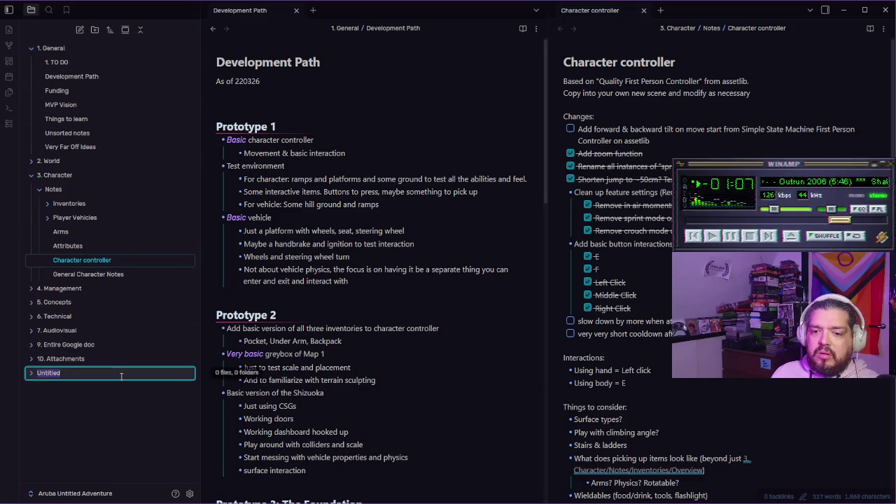
{"action": "right_click", "coordinate": [61, 375]}
{"action": "left_click", "coordinate": [86, 366]}
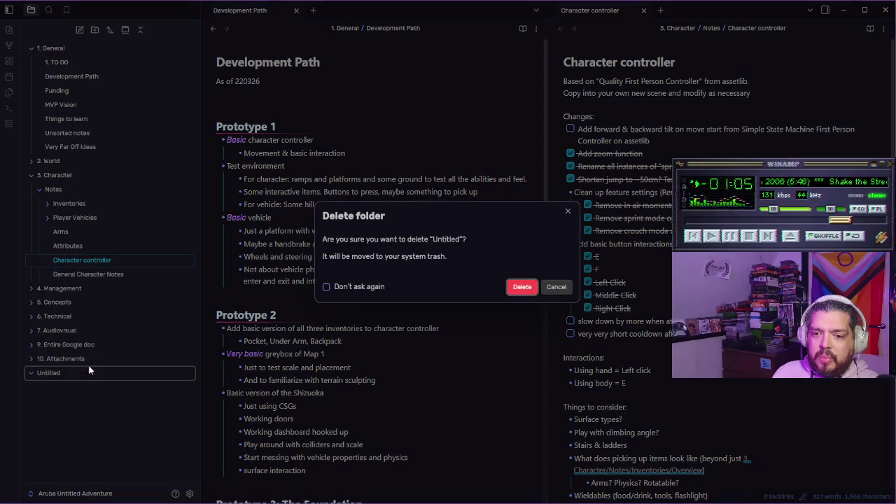
{"action": "key", "text": "Return"}
- Create a new note inside the 1. General folder
{"action": "left_click", "coordinate": [62, 48]}
{"action": "left_click", "coordinate": [56, 45]}
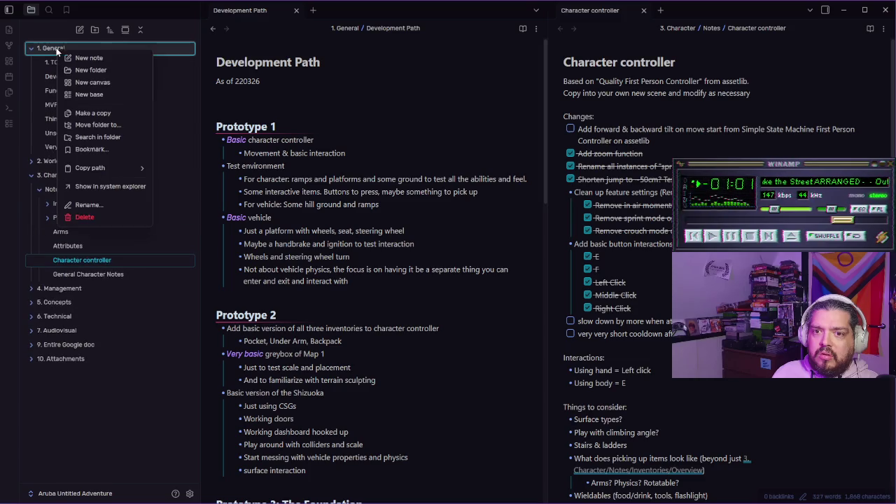
{"action": "right_click", "coordinate": [56, 48]}
{"action": "left_click", "coordinate": [82, 60]}
- Title the new note 'Prototype 1 To Do'
{"action": "type", "text": "Prototype 1"}
{"action": "key", "text": "BackSpace"}
{"action": "type", "text": "1 To Do"}
{"action": "key", "text": "Return"}
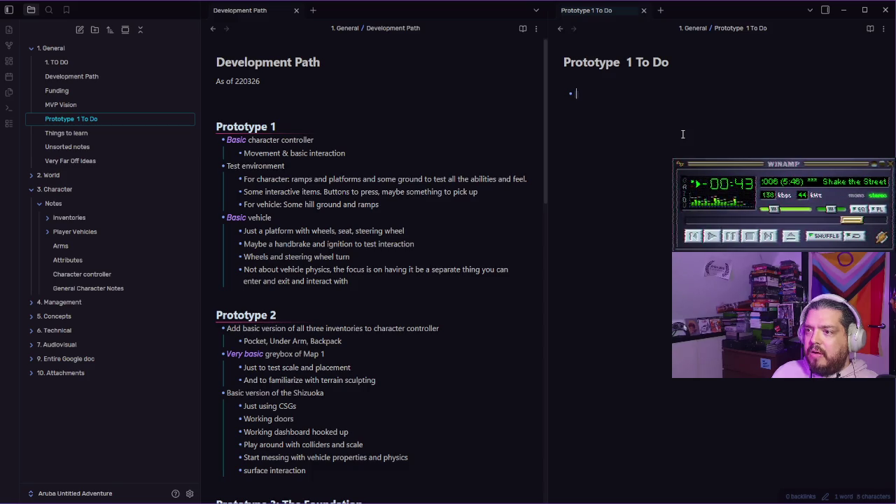
- Add a 'Finish character controller' checkbox task
{"action": "key", "text": "ctrl+Return"}
{"action": "type", "text": "Continu"}
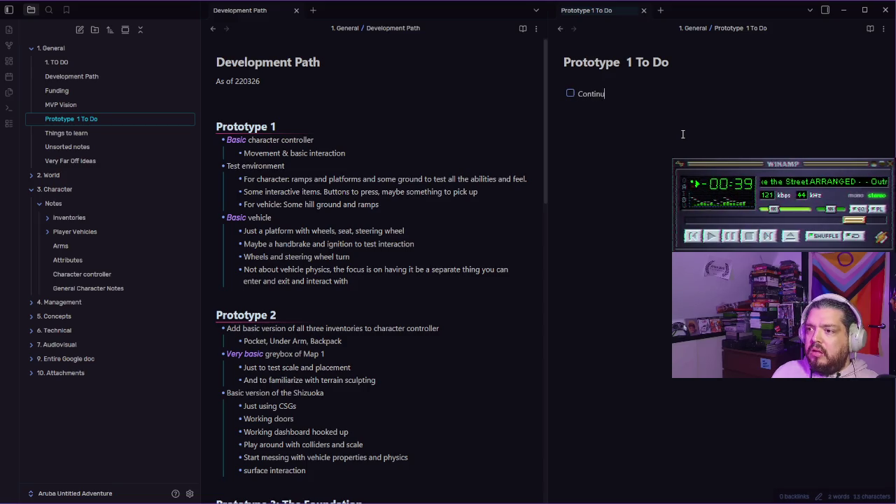
{"action": "type", "text": "Cha"}
{"action": "key", "text": "BackSpace"}
{"action": "key", "text": "BackSpace"}
{"action": "key", "text": "BackSpace"}
{"action": "type", "text": "Finish c"}
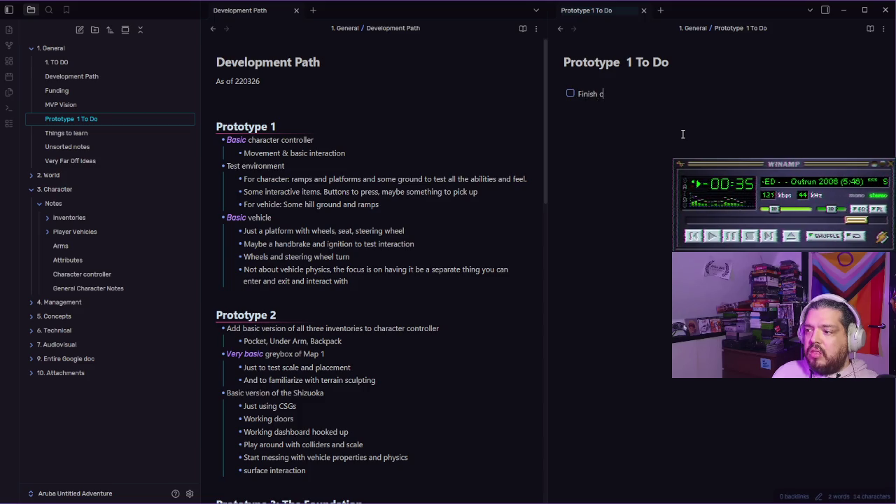
{"action": "type", "text": "haracter controller"}
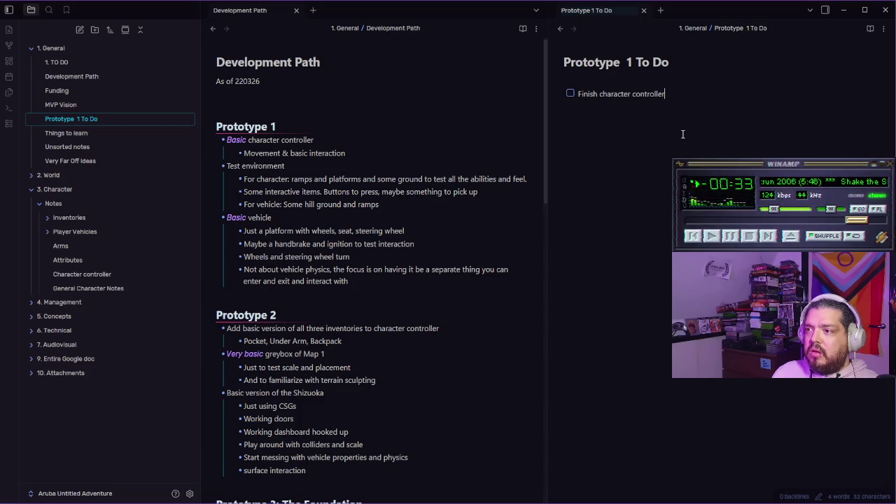
- Add an indented sub-task about clicking a button to use it
{"action": "key", "text": "Return"}
{"action": "key", "text": "Tab"}
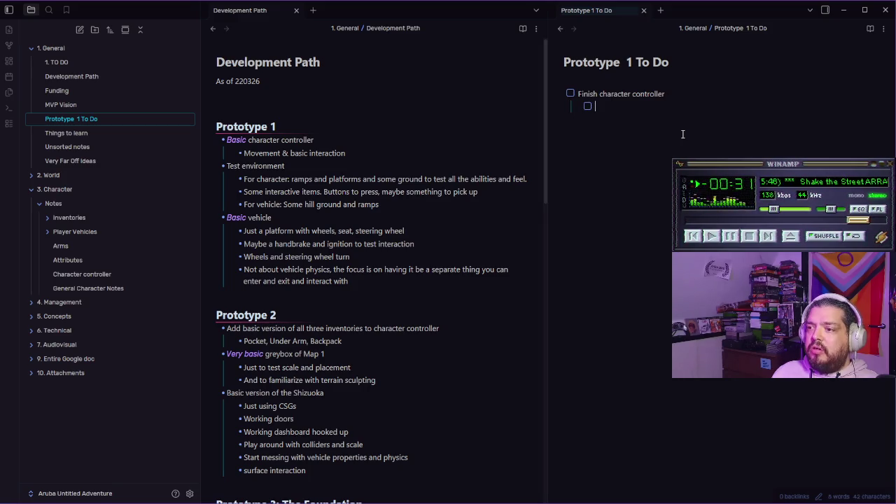
{"action": "type", "text": "U"}
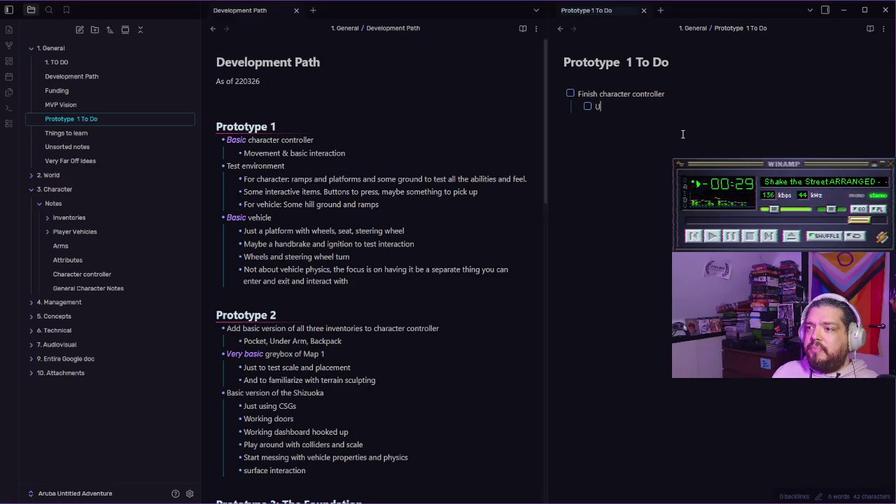
{"action": "key", "text": "BackSpace"}
{"action": "type", "text": "C"}
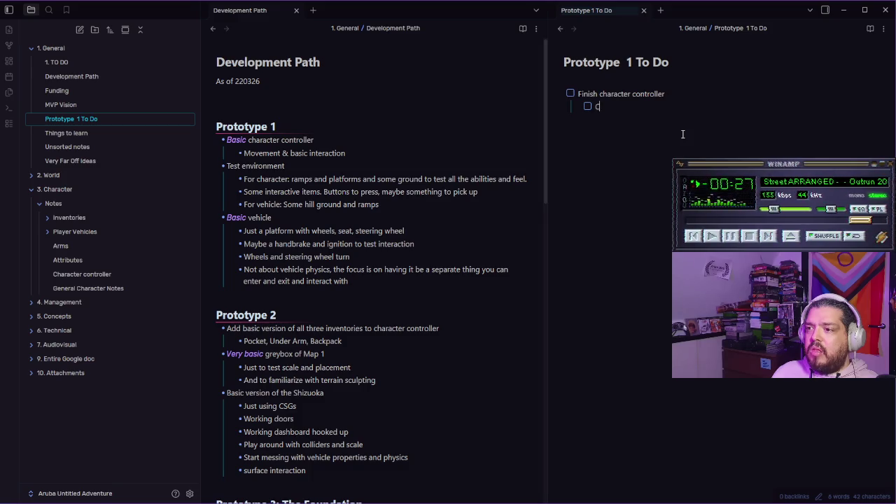
{"action": "type", "text": "licking on item to use it"}
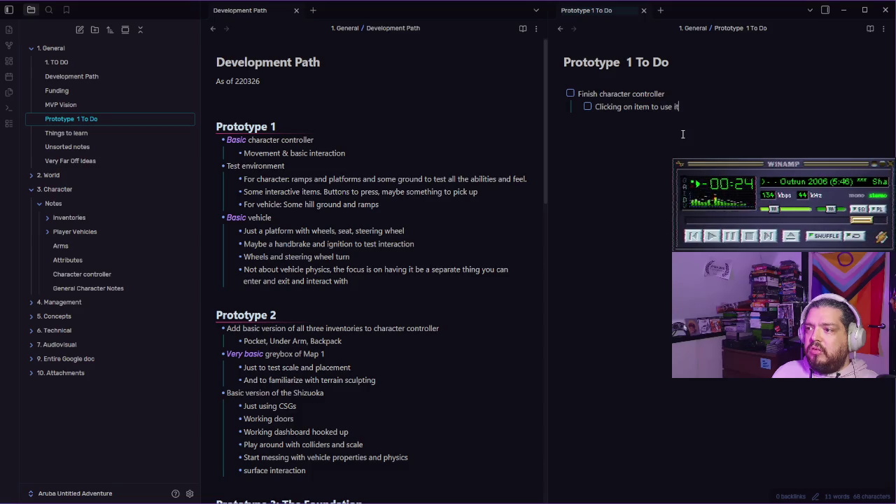
{"action": "key", "text": "Return"}
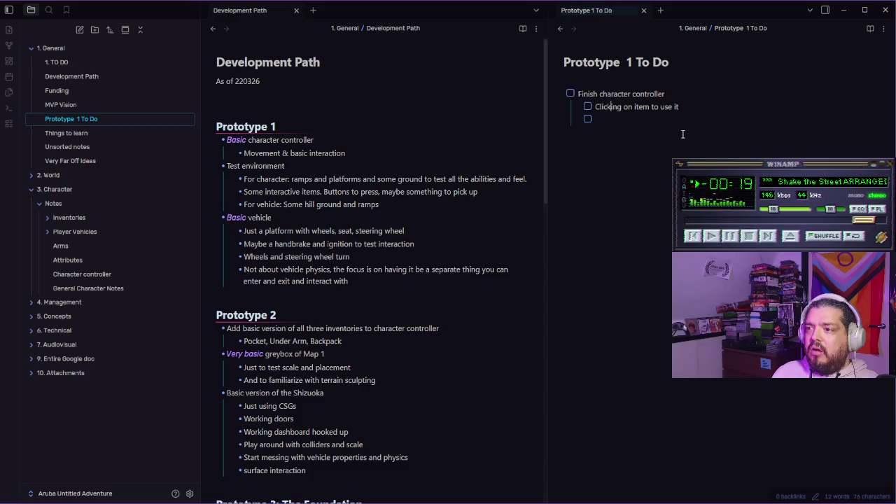
{"action": "key", "text": "ctrl+shift+Left"}
{"action": "type", "text": "button"}
- Add sub-tasks 'Picking up item (and dropping)' and 'Sitting in/on seat'
{"action": "key", "text": "Down"}
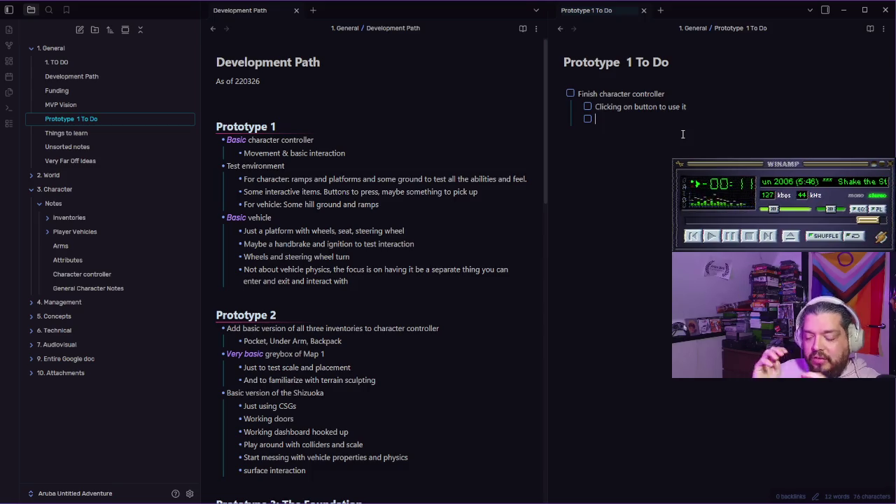
{"action": "type", "text": "Picking up item"}
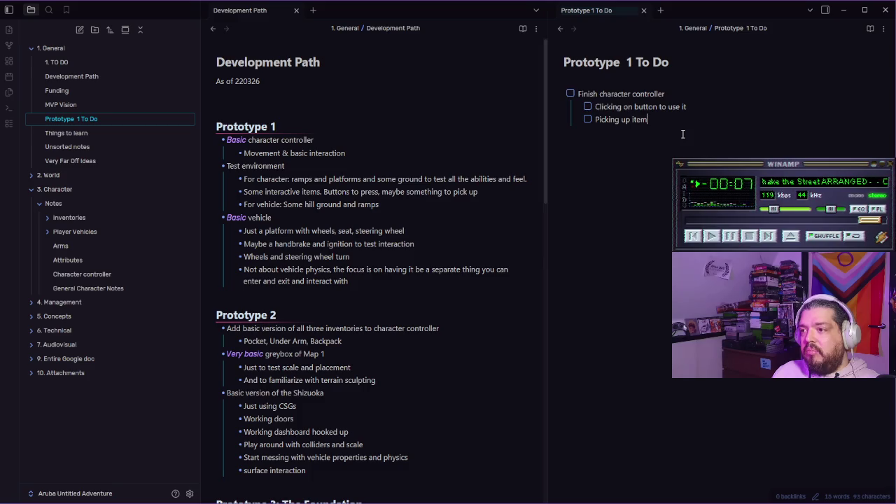
{"action": "type", "text": " (and dropping)"}
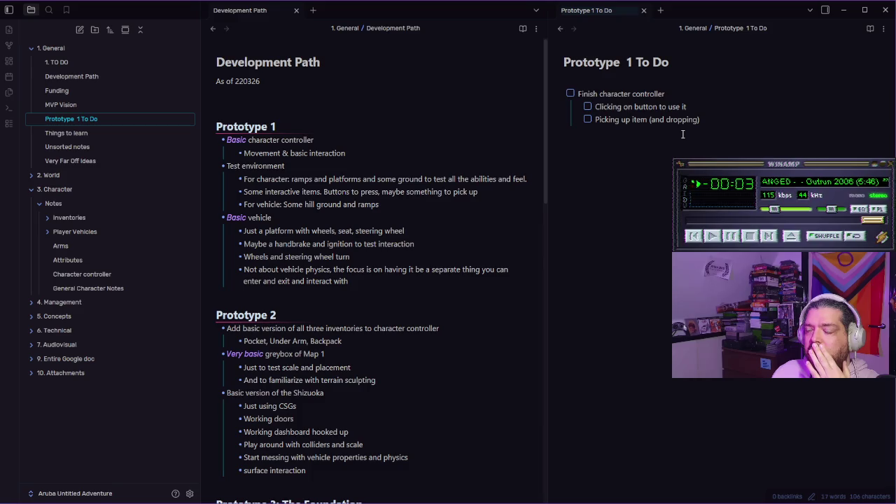
{"action": "key", "text": "Return"}
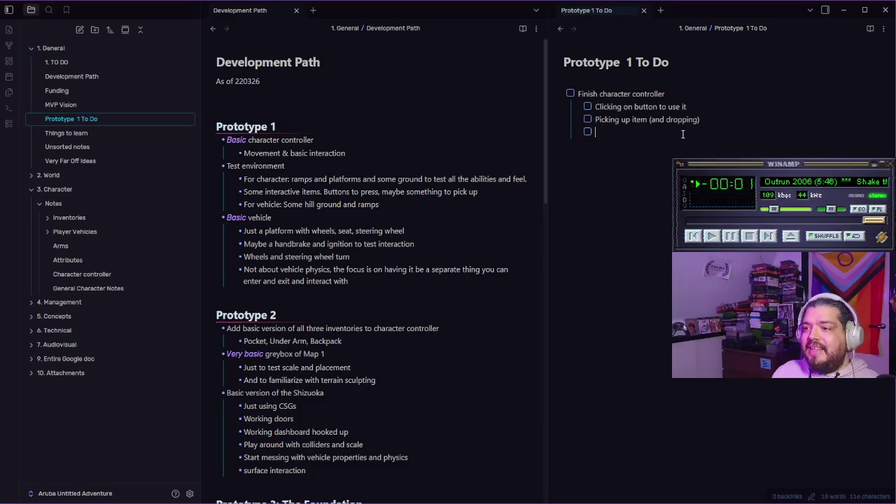
{"action": "type", "text": "Sitting in s"}
{"action": "type", "text": "eat"}
{"action": "key", "text": "BackSpace"}
{"action": "key", "text": "BackSpace"}
{"action": "key", "text": "BackSpace"}
{"action": "type", "text": "n/on seat"}
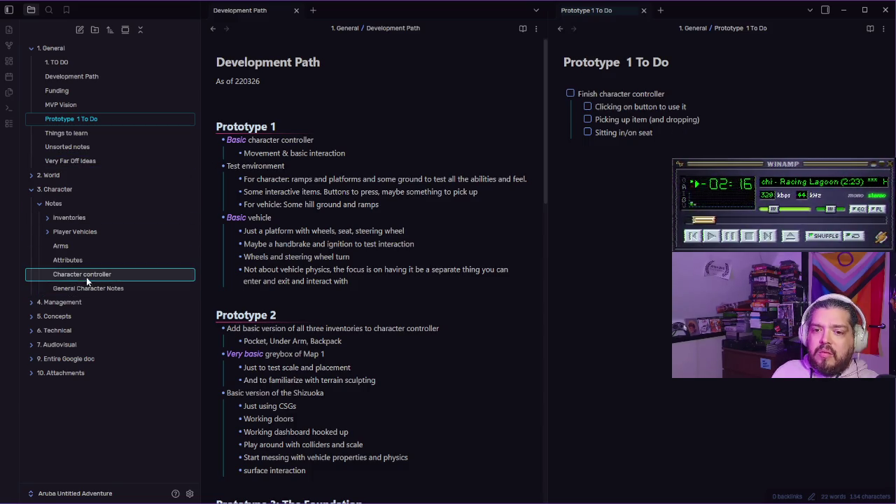
- Copy the tilt task from Character controller into the Prototype 1 To Do list
{"action": "left_click", "coordinate": [86, 275]}
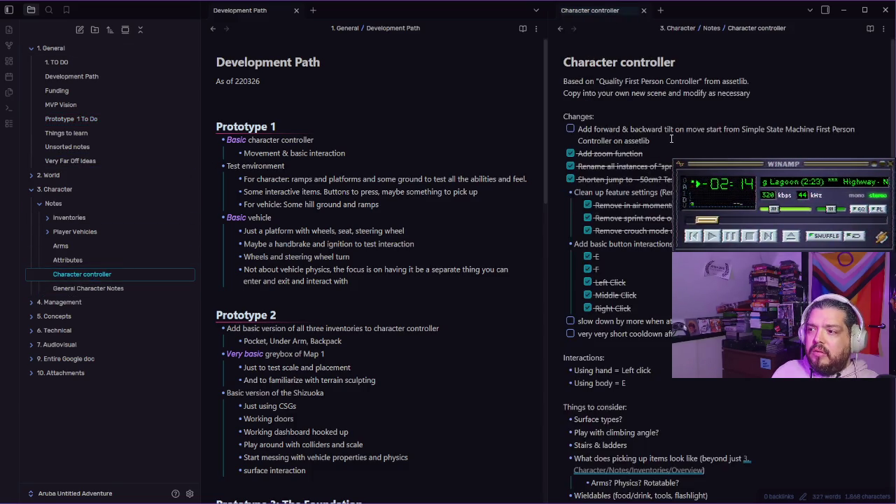
{"action": "left_click_drag", "start_coordinate": [670, 139], "coordinate": [574, 129]}
{"action": "left_click", "coordinate": [579, 131]}
{"action": "triple_click", "coordinate": [600, 143]}
{"action": "key", "text": "ctrl+c"}
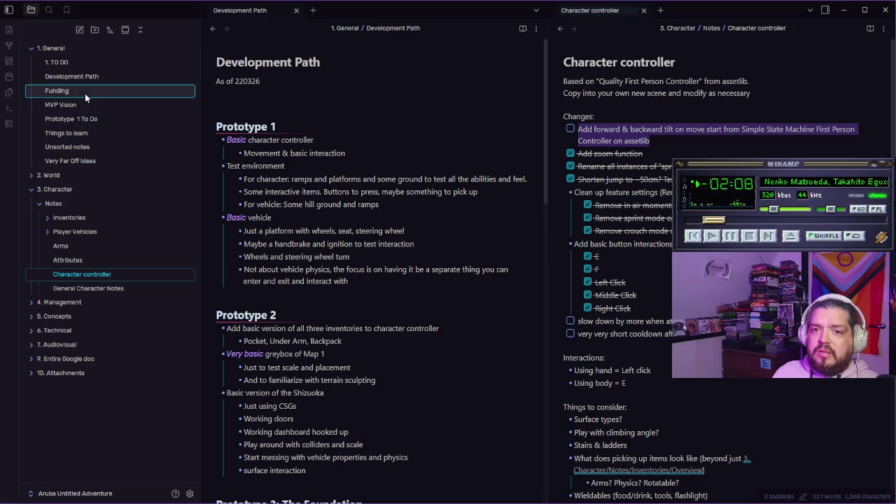
{"action": "left_click", "coordinate": [108, 120]}
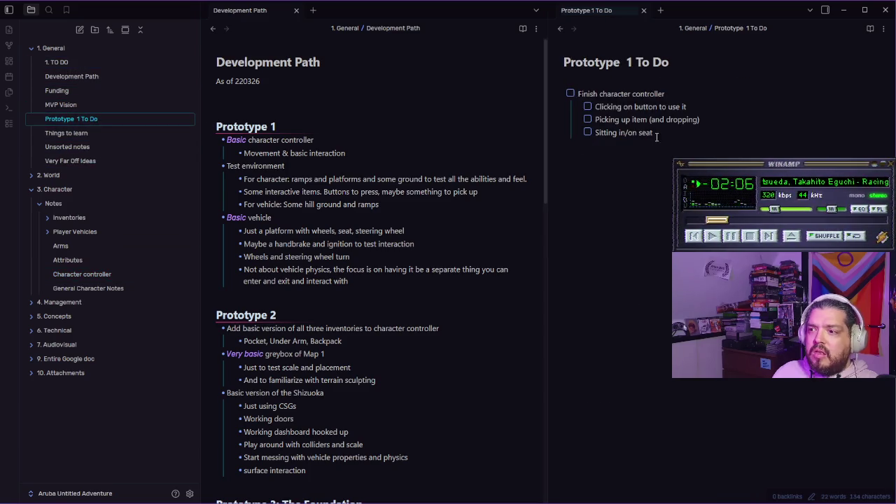
{"action": "key", "text": "Return"}
{"action": "key", "text": "ctrl+v"}
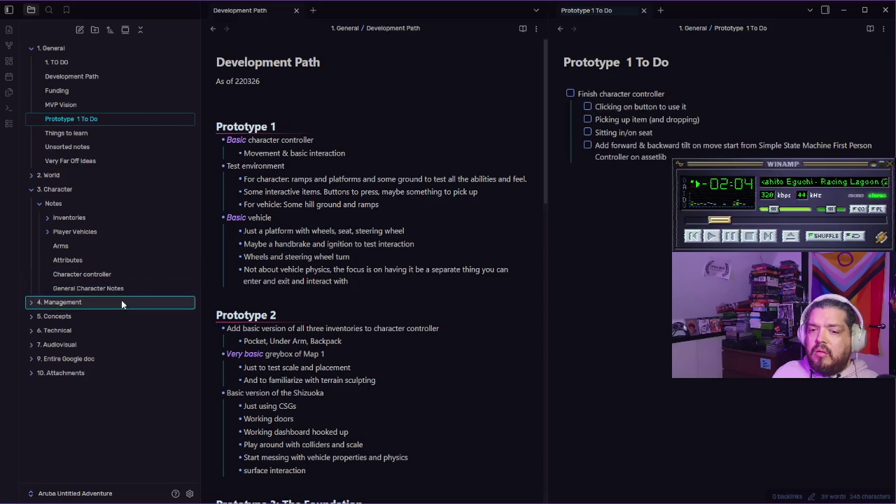
- Paste the slow-down and 'very very short cooldown' tasks as properly formatted sub-tasks
{"action": "left_click", "coordinate": [100, 274]}
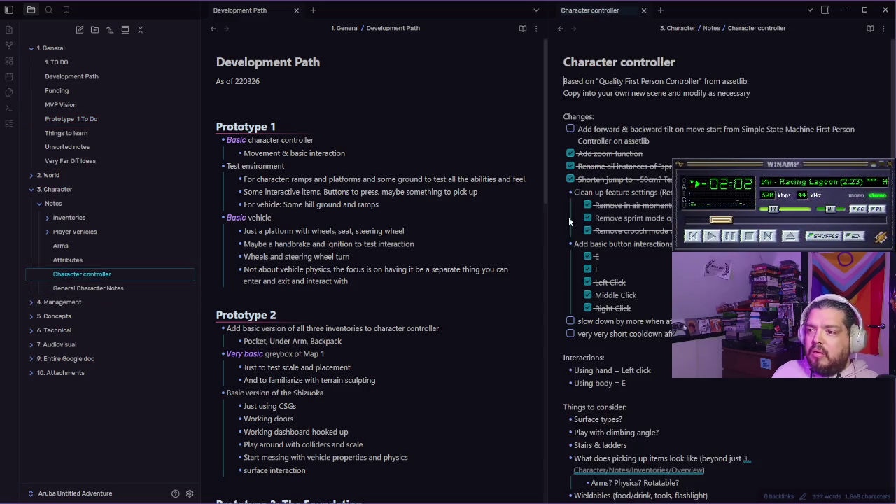
{"action": "scroll", "coordinate": [616, 270], "scroll_direction": "down", "scroll_amount": 4}
{"action": "mouse_move", "coordinate": [671, 175]}
{"action": "left_mouse_down"}
{"action": "mouse_move", "coordinate": [578, 177]}
{"action": "mouse_move", "coordinate": [630, 188]}
{"action": "left_mouse_up"}
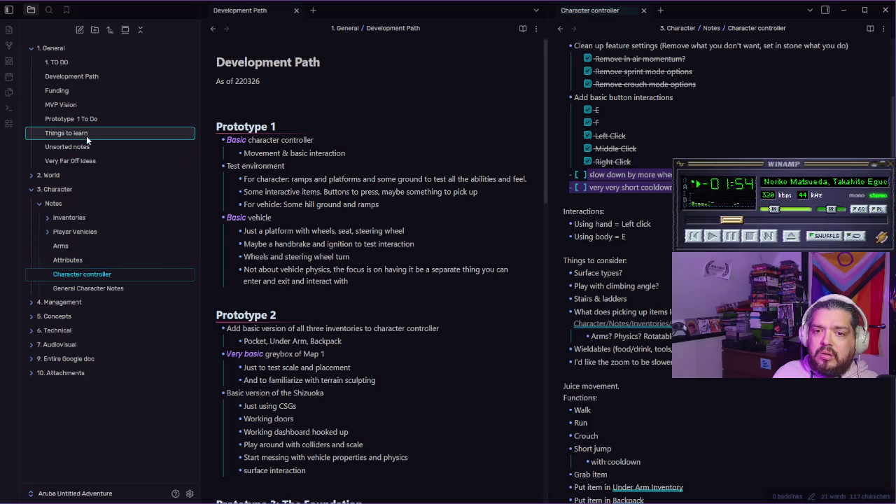
{"action": "left_click", "coordinate": [105, 120]}
{"action": "key", "text": "ctrl+v"}
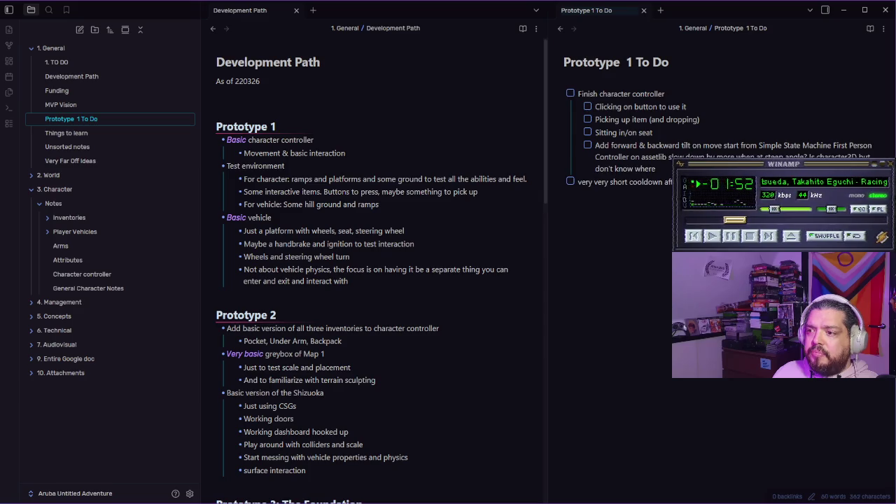
{"action": "key", "text": "Return"}
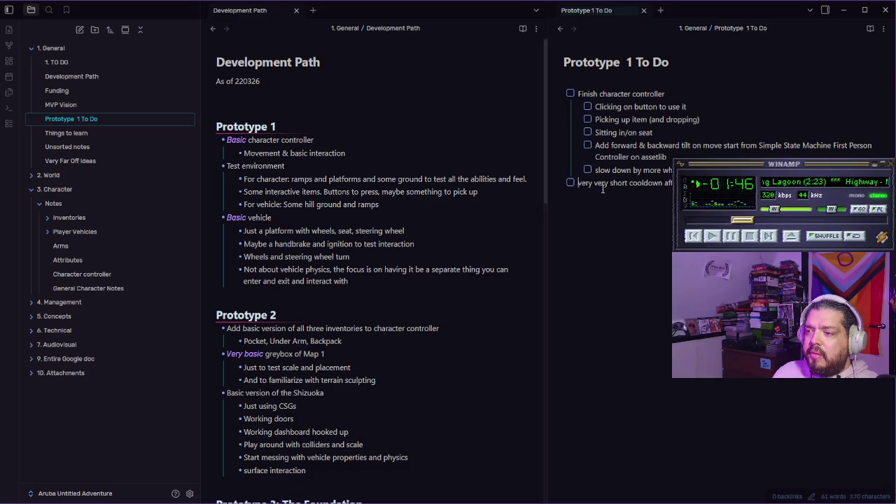
{"action": "key", "text": "Return"}
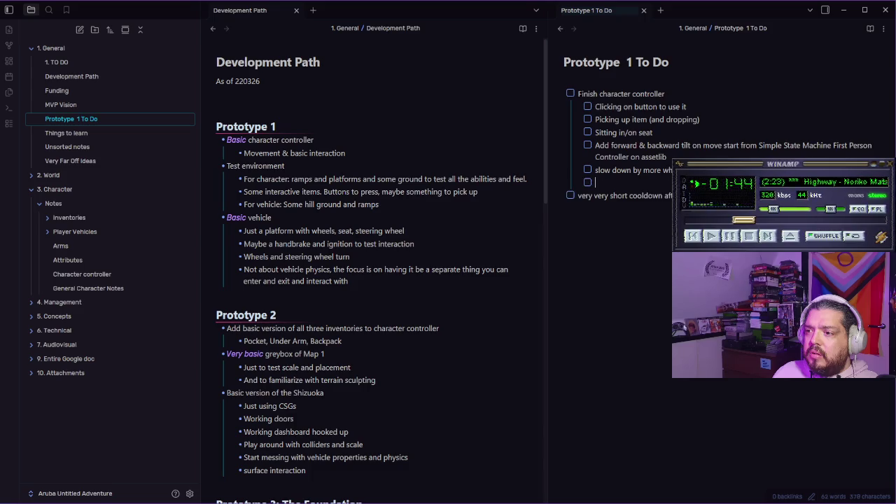
{"action": "triple_click", "coordinate": [563, 195]}
{"action": "left_click_drag", "start_coordinate": [562, 196], "coordinate": [614, 186]}
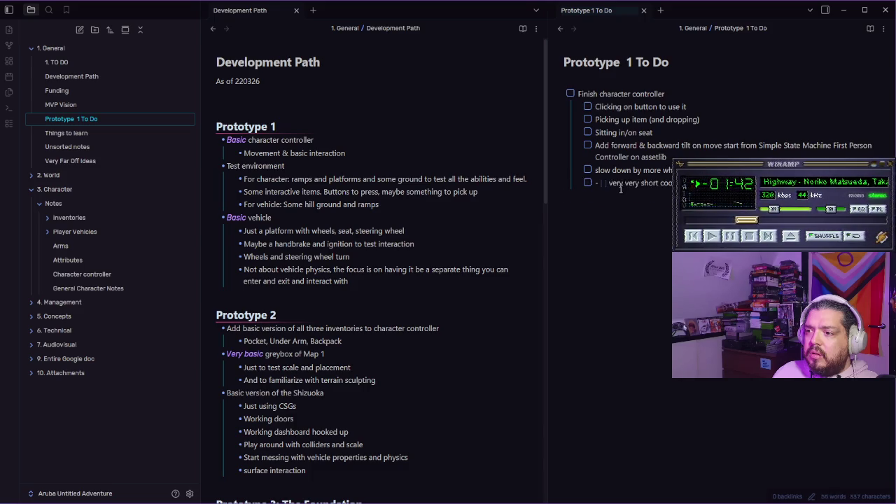
{"action": "key", "text": "BackSpace"}
{"action": "key", "text": "BackSpace"}
{"action": "key", "text": "BackSpace"}
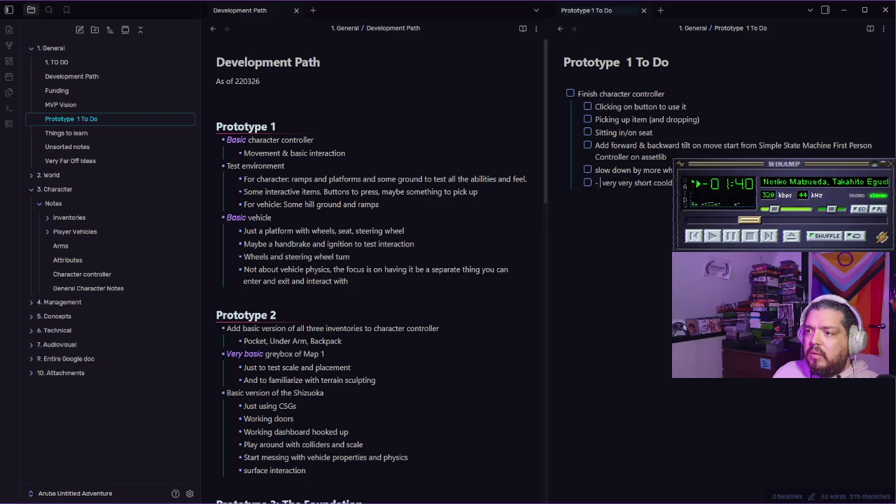
{"action": "key", "text": "BackSpace"}
{"action": "key", "text": "BackSpace"}
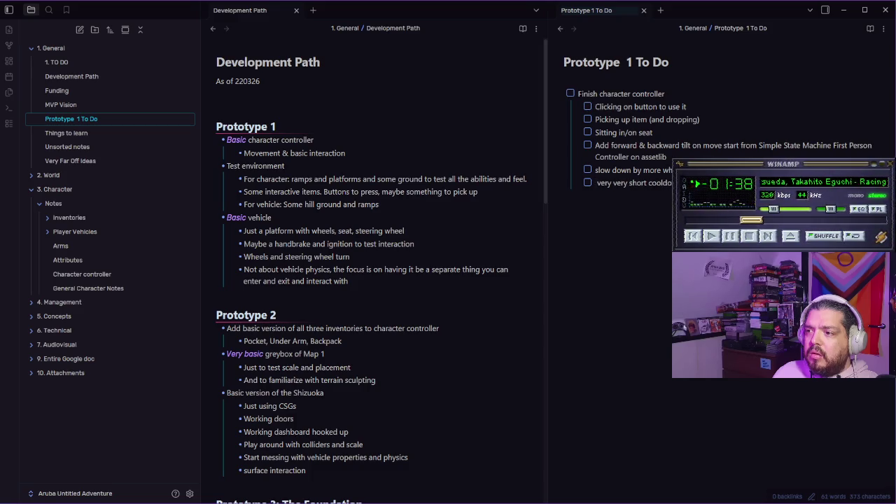
{"action": "key", "text": "BackSpace"}
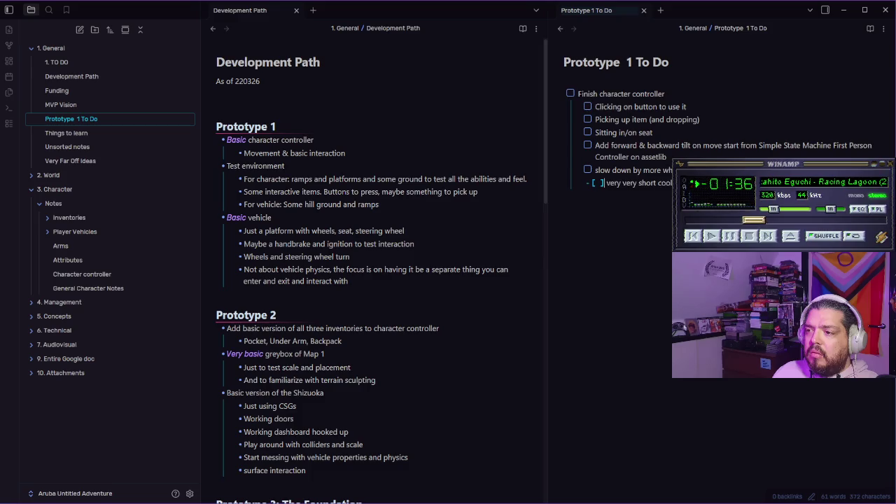
- Delete the Changes checklist from the Character controller note
{"action": "left_click", "coordinate": [114, 276]}
{"action": "scroll", "coordinate": [669, 236], "scroll_direction": "down", "scroll_amount": 5}
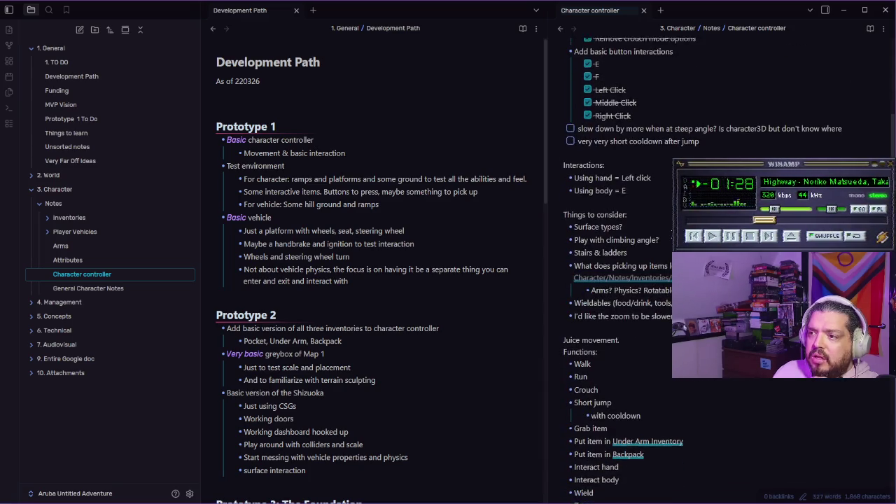
{"action": "scroll", "coordinate": [630, 273], "scroll_direction": "up", "scroll_amount": 5}
{"action": "mouse_move", "coordinate": [671, 334]}
{"action": "left_mouse_down"}
{"action": "mouse_move", "coordinate": [651, 331]}
{"action": "mouse_move", "coordinate": [581, 129]}
{"action": "mouse_move", "coordinate": [564, 112]}
{"action": "left_mouse_up"}
{"action": "key", "text": "BackSpace"}
{"action": "key", "text": "BackSpace"}
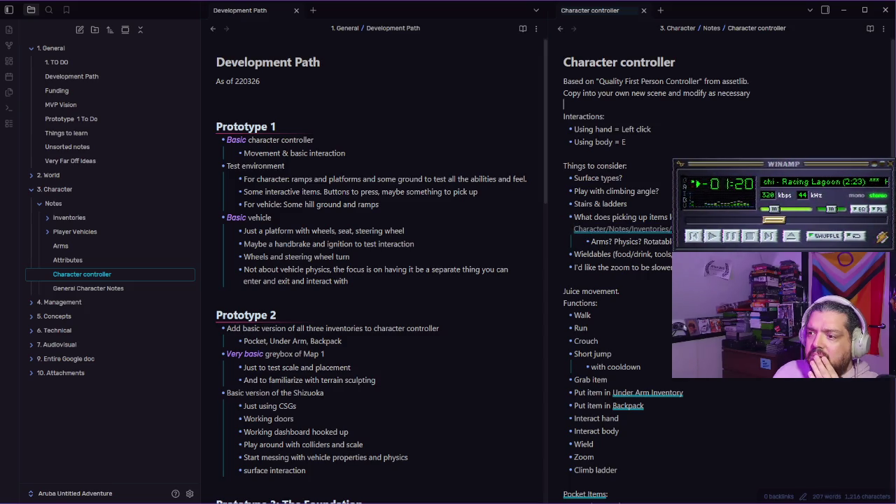
- Return to Prototype 1 To Do and add a 'Test environment' task
{"action": "scroll", "coordinate": [721, 280], "scroll_direction": "down", "scroll_amount": 3}
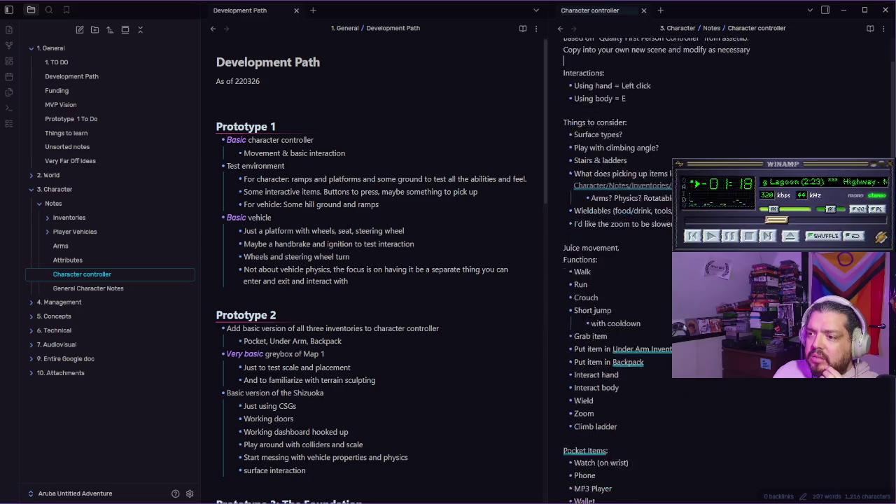
{"action": "scroll", "coordinate": [728, 280], "scroll_direction": "down", "scroll_amount": 3}
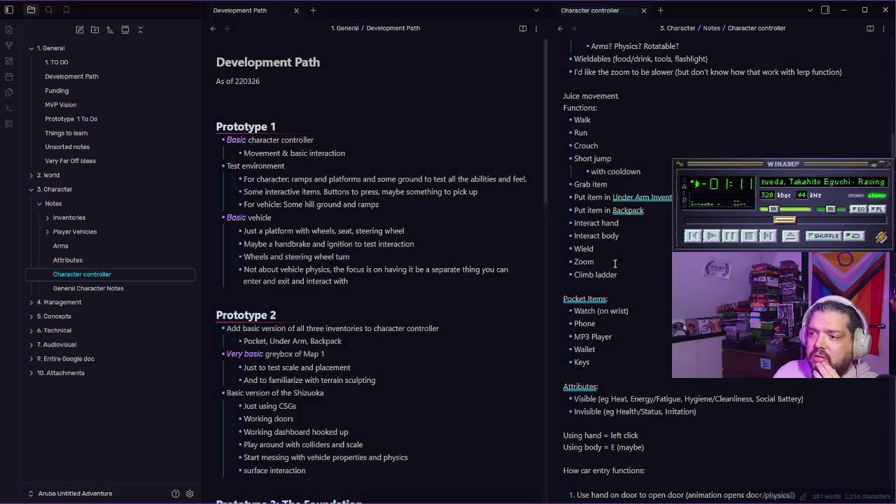
{"action": "scroll", "coordinate": [621, 252], "scroll_direction": "down", "scroll_amount": 2}
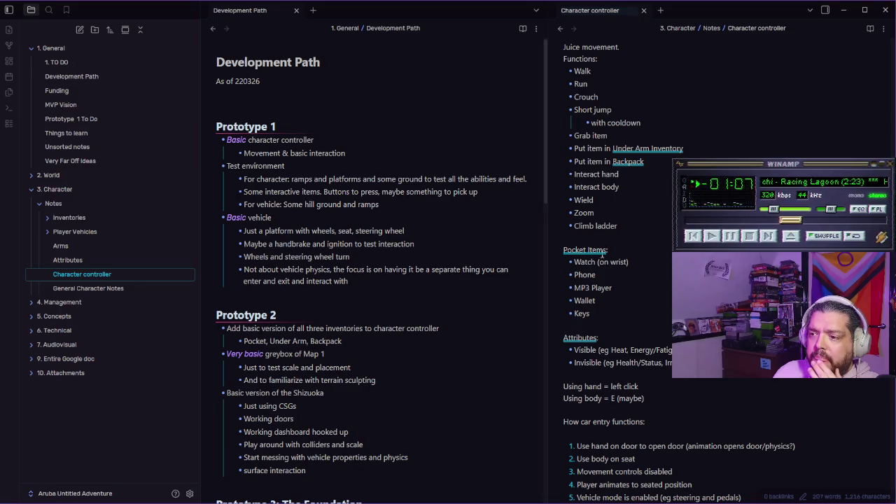
{"action": "scroll", "coordinate": [645, 262], "scroll_direction": "down", "scroll_amount": 5}
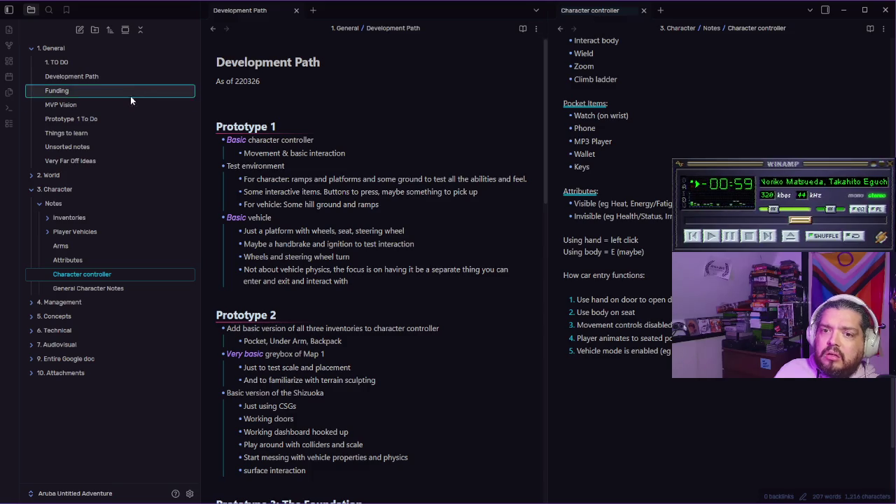
{"action": "left_click", "coordinate": [91, 119]}
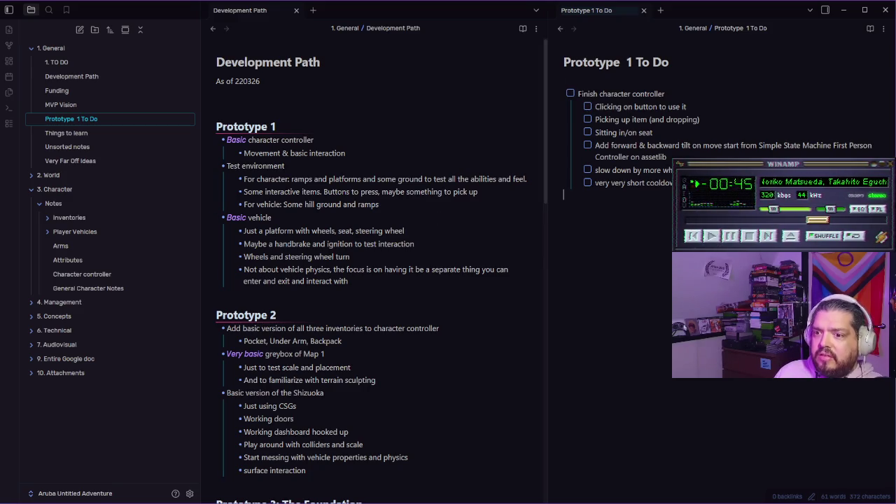
{"action": "type", "text": "- "}
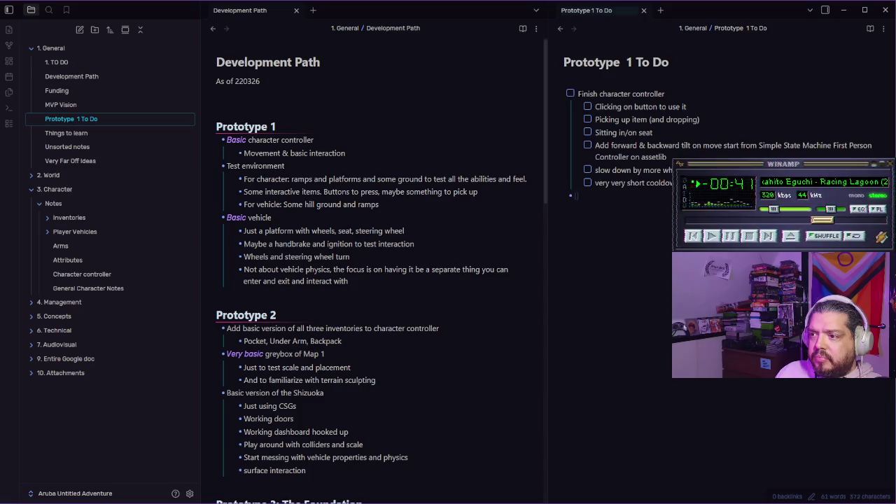
{"action": "type", "text": " [ ] Test"}
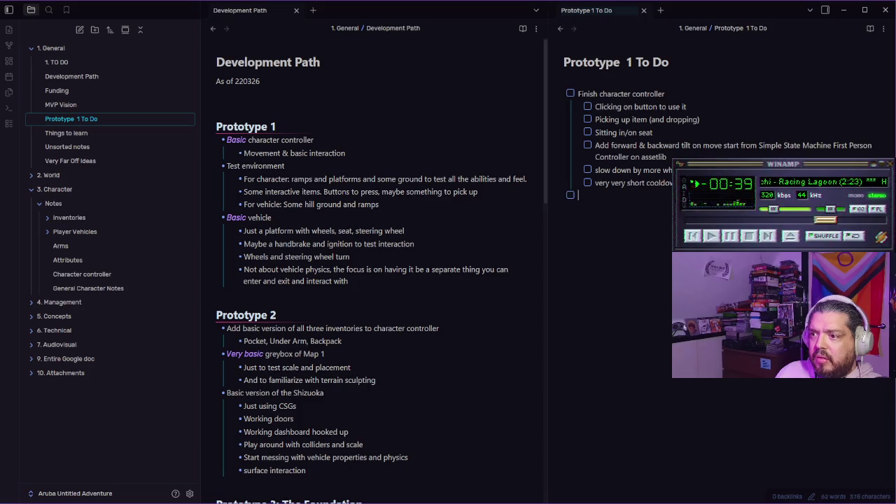
{"action": "type", "text": " environment"}
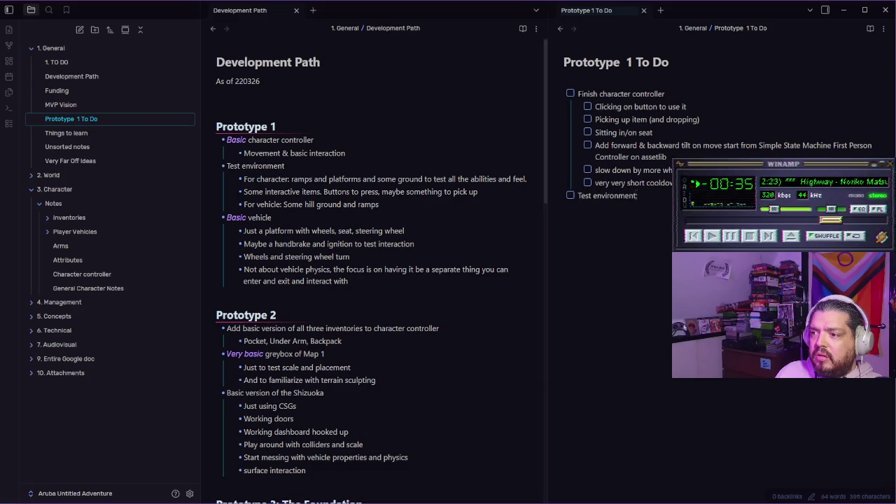
- Make 'Test environment' and 'Finish character controller' plain bullets, then nest a new task under Test environment
{"action": "key", "text": "Return"}
{"action": "key", "text": "BackSpace"}
{"action": "key", "text": "BackSpace"}
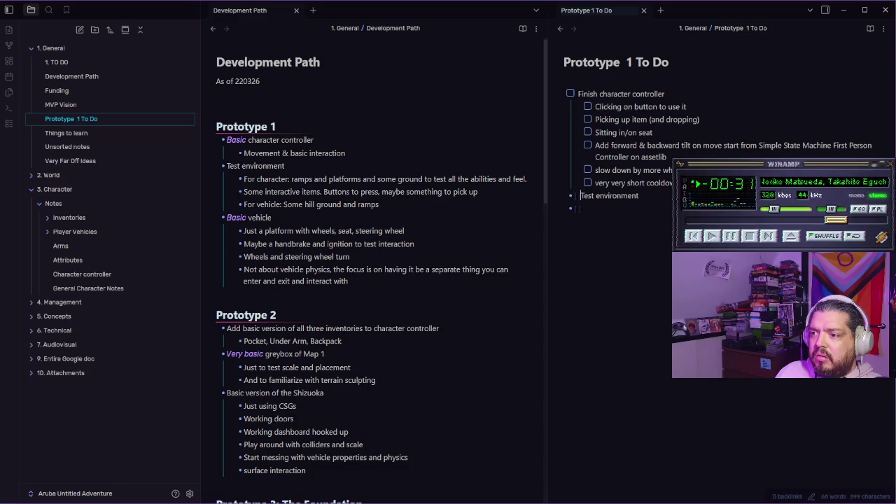
{"action": "key", "text": "BackSpace"}
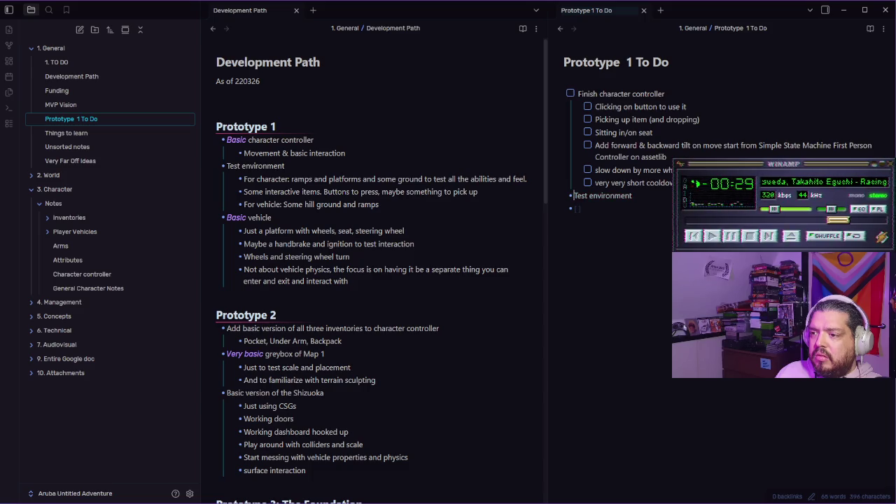
{"action": "left_click", "coordinate": [571, 94]}
{"action": "left_click", "coordinate": [571, 94]}
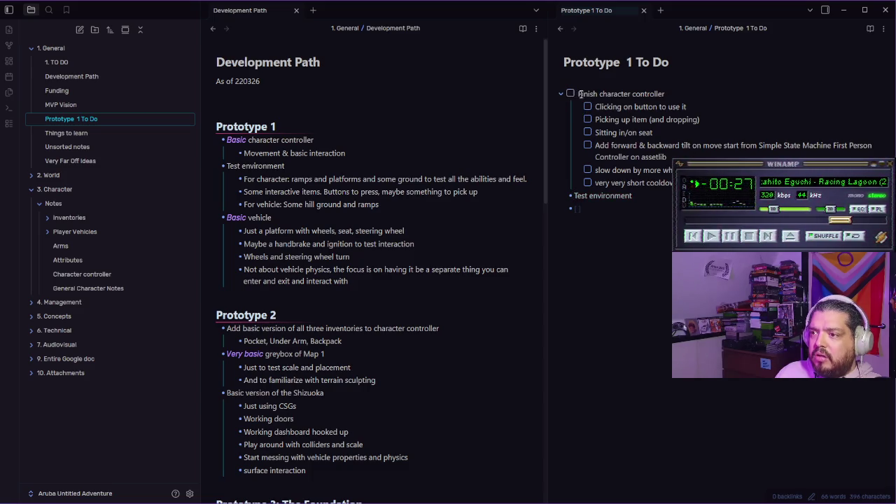
{"action": "key", "text": "BackSpace"}
{"action": "key", "text": "BackSpace"}
{"action": "key", "text": "BackSpace"}
{"action": "key", "text": "Return"}
{"action": "key", "text": "Tab"}
{"action": "type", "text": "[ ] "}
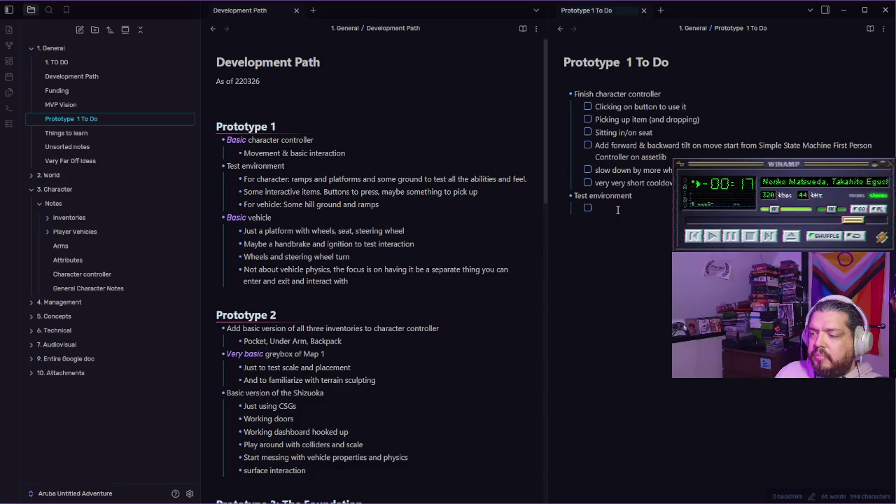
{"action": "type", "text": "An int"}
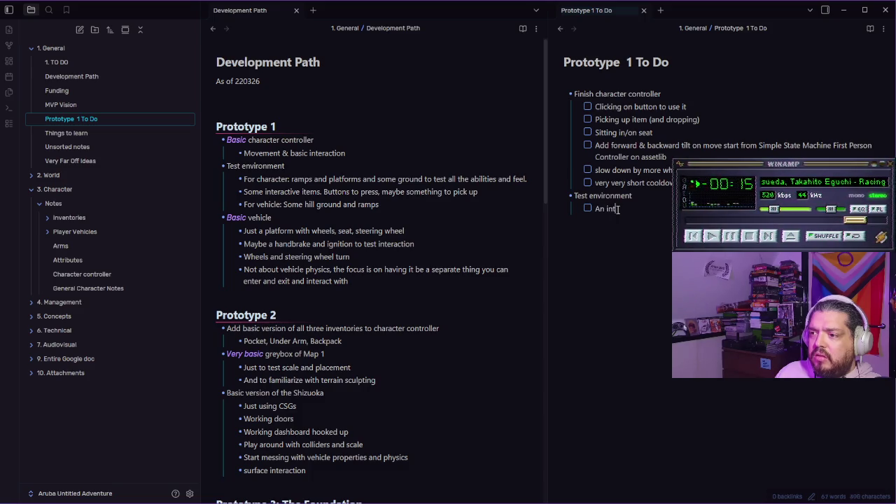
- List 'an interior location', 'an interactable button' and 'Something to pick up' under Test environment
{"action": "type", "text": "erior location to s"}
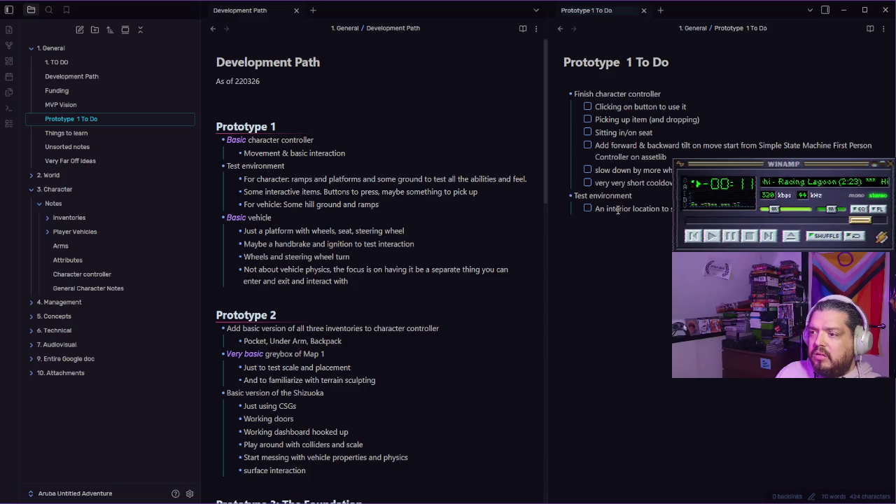
{"action": "key", "text": "Return"}
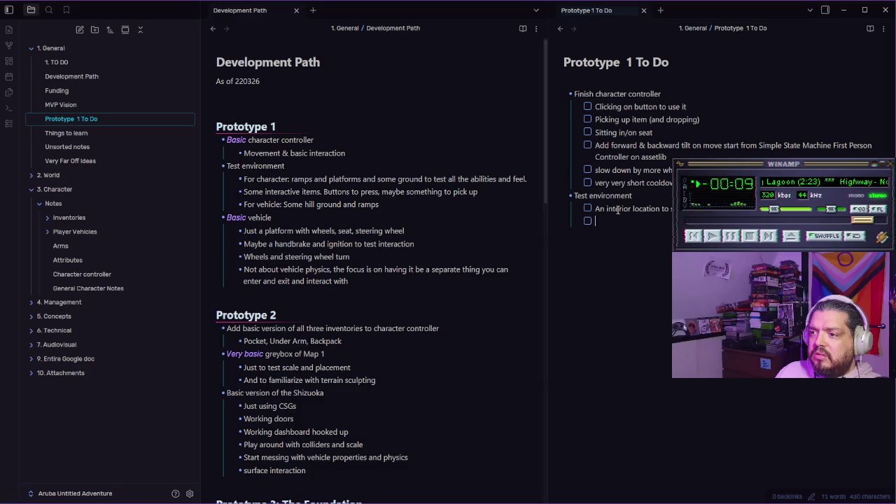
{"action": "type", "text": "an interacta"}
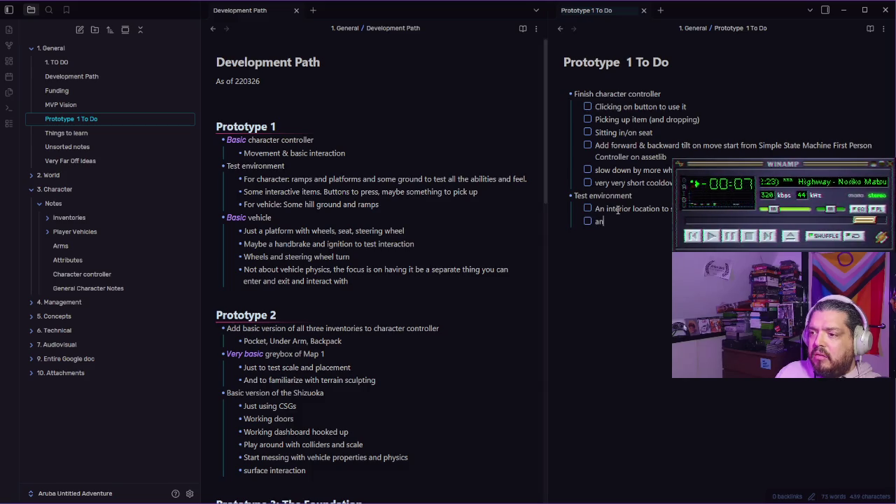
{"action": "type", "text": "ble button"}
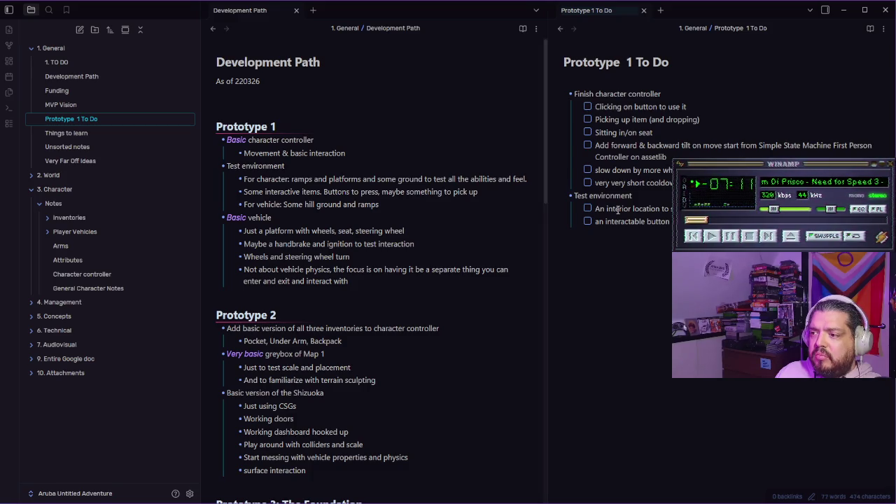
{"action": "key", "text": "Return"}
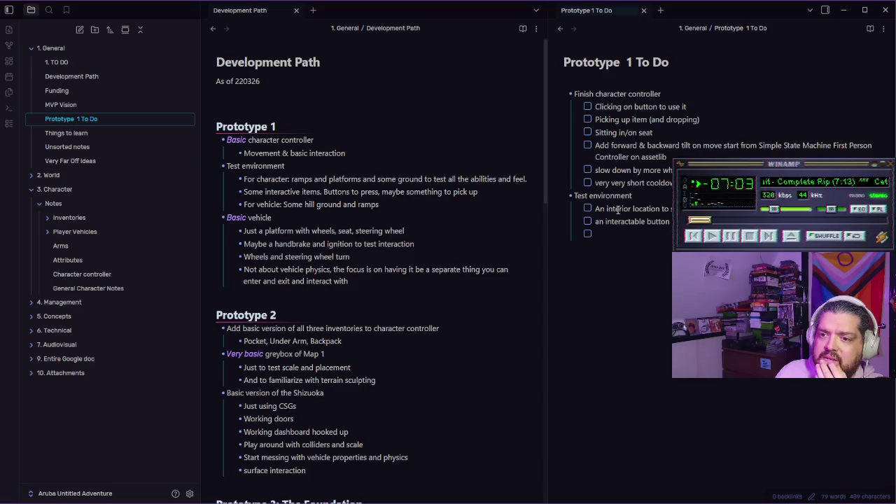
{"action": "type", "text": "Something to pick up"}
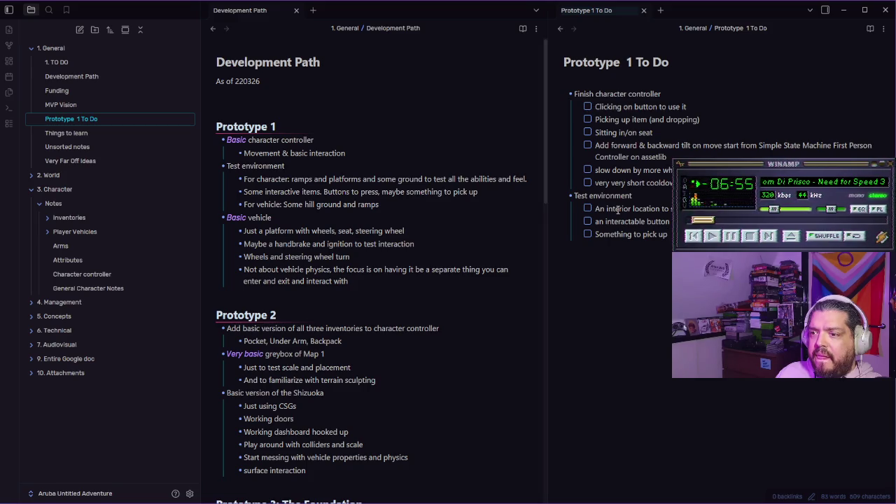
{"action": "key", "text": "Return"}
{"action": "key", "text": "shift+Tab"}
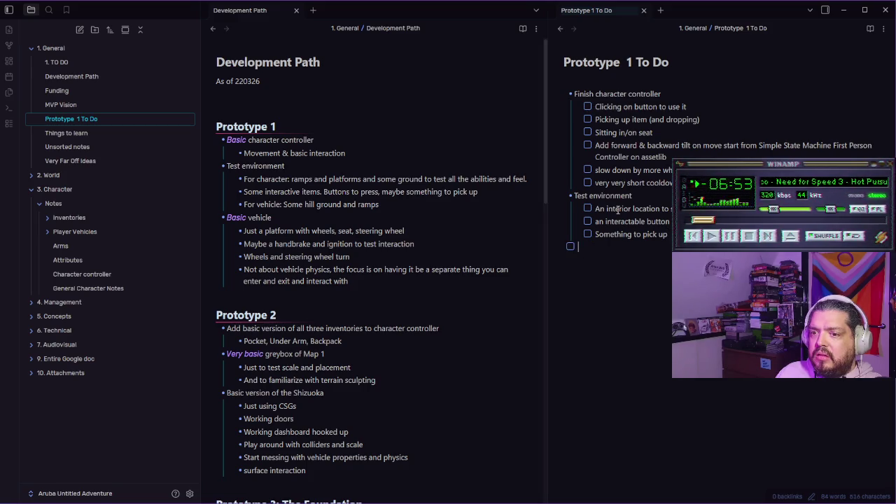
{"action": "key", "text": "BackSpace"}
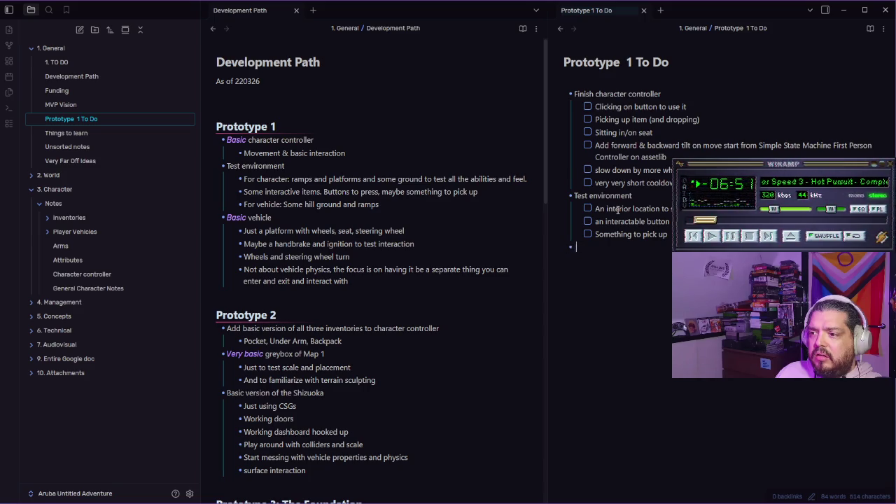
- Add a Vehicle section with basic setup, handbrake/ignition and wheel-turning tasks, and close Development Path
{"action": "type", "text": "Vehicle"}
{"action": "key", "text": "Return"}
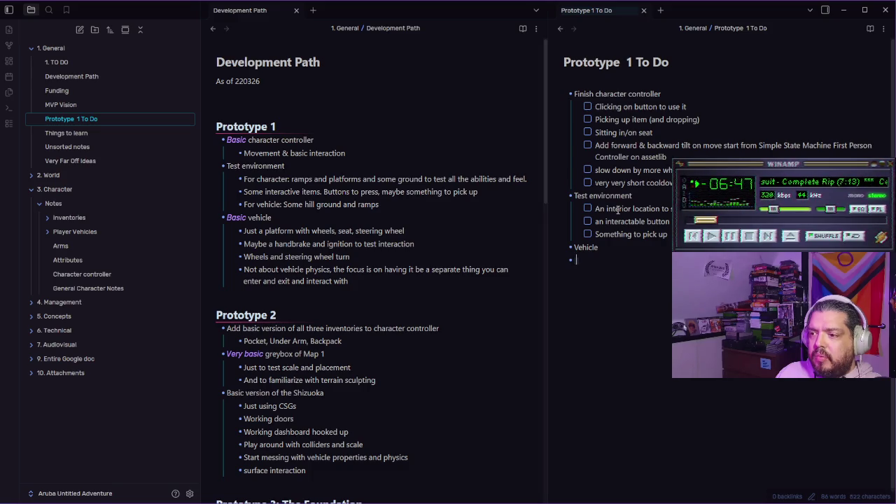
{"action": "key", "text": "ctrl+l"}
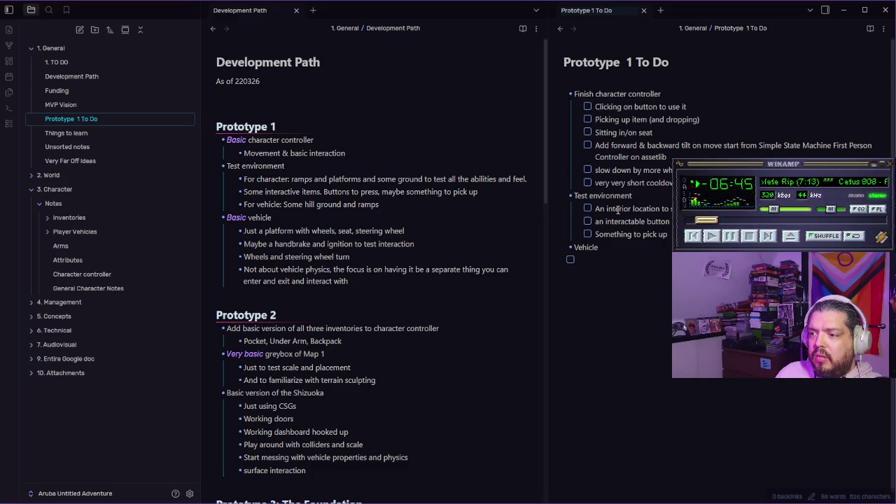
{"action": "key", "text": "Tab"}
{"action": "type", "text": "Setu"}
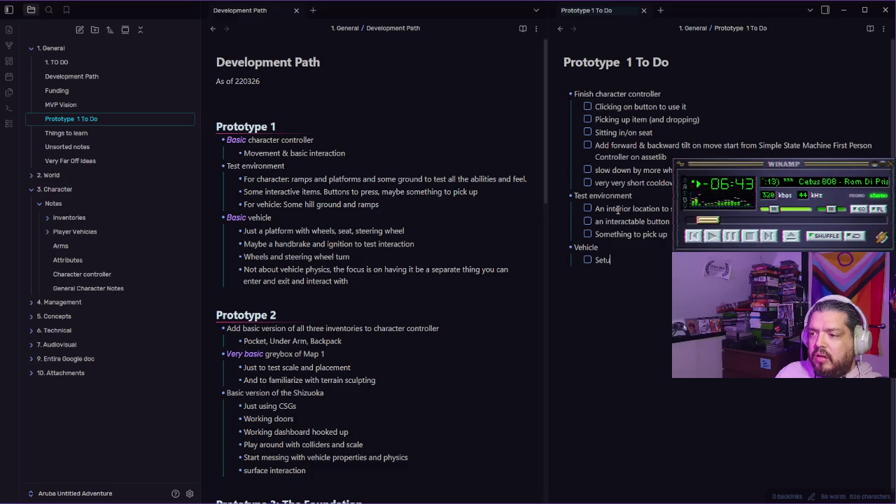
{"action": "type", "text": "p basic vehicle. Pl"}
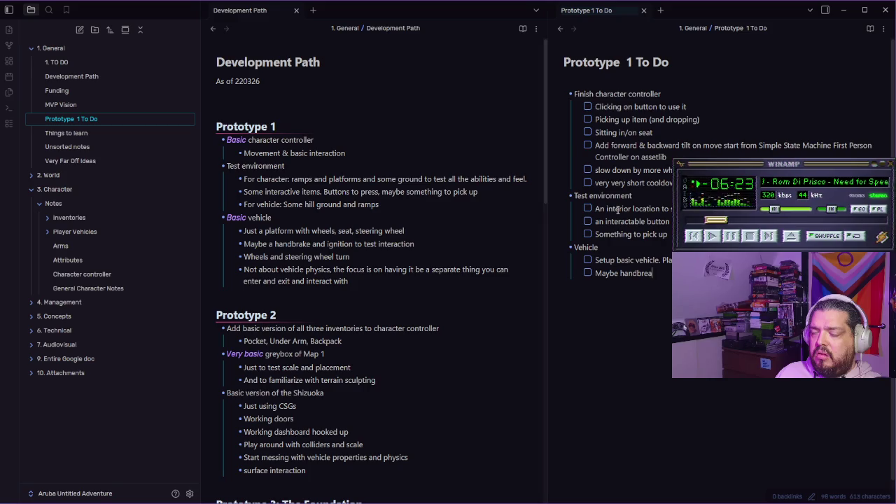
{"action": "type", "text": "a"}
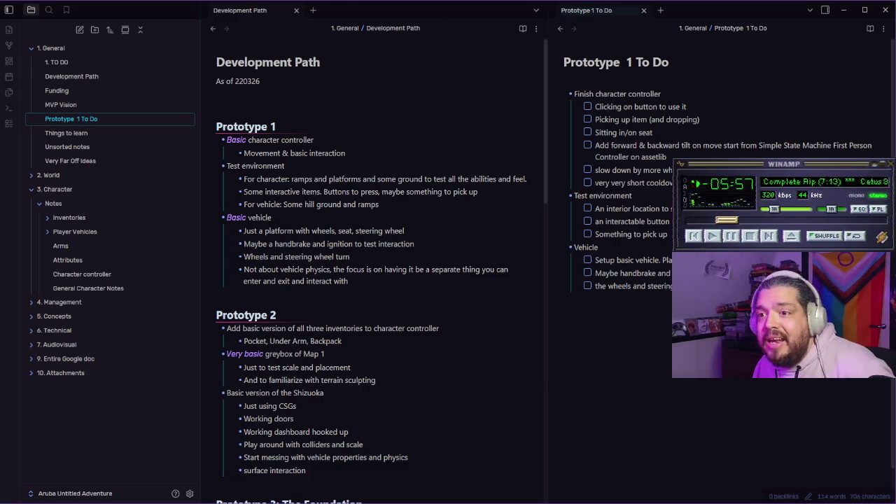
{"action": "left_click", "coordinate": [296, 11]}
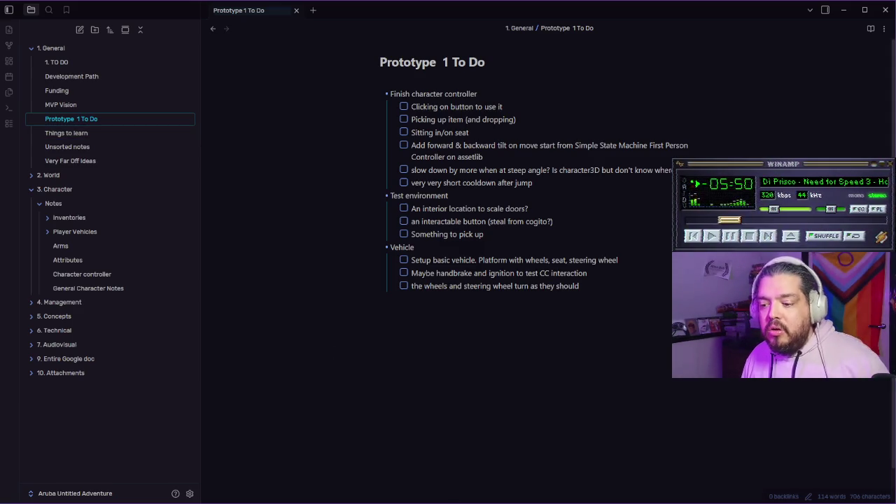
- Back in Godot, zoom out of the Character scene and open the P1_environment scene
{"action": "key", "text": "alt+Tab"}
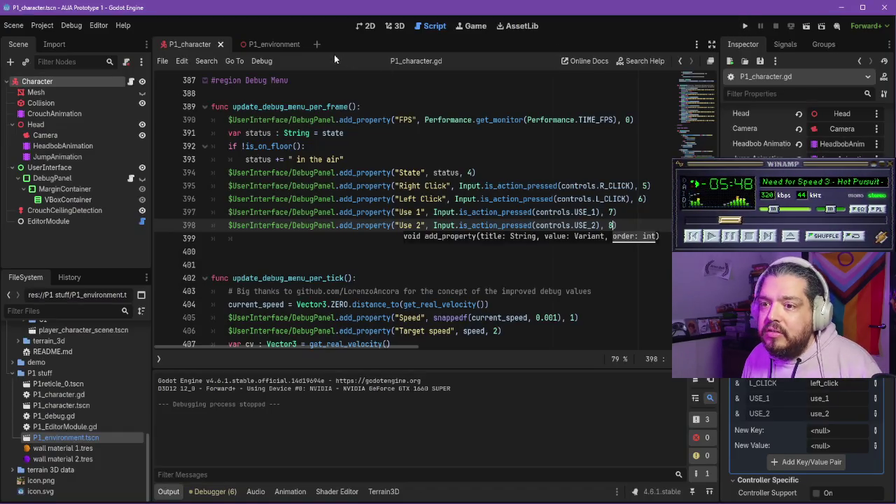
{"action": "left_click", "coordinate": [399, 25]}
{"action": "scroll", "coordinate": [422, 242], "scroll_direction": "down", "scroll_amount": 20}
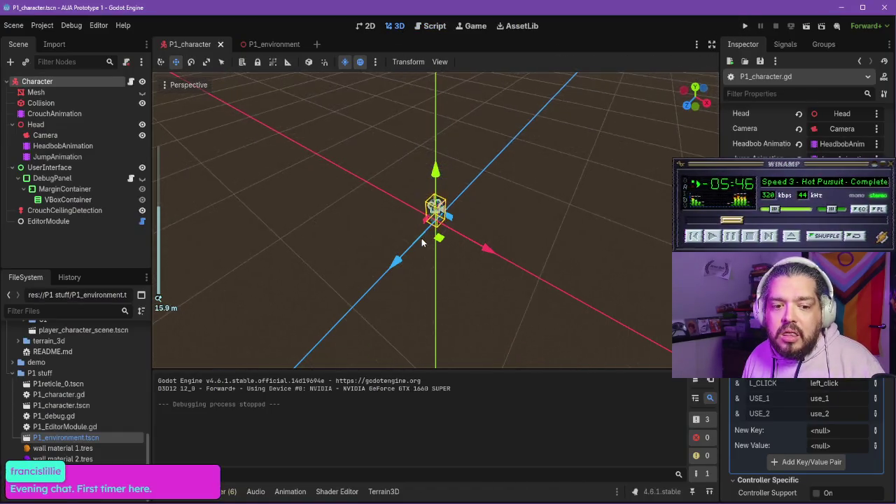
{"action": "scroll", "coordinate": [416, 236], "scroll_direction": "down", "scroll_amount": 4}
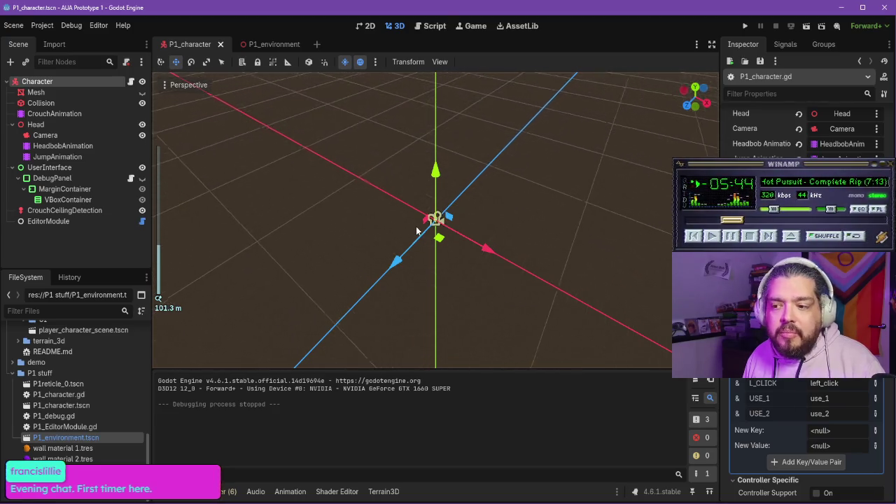
{"action": "left_click", "coordinate": [270, 44]}
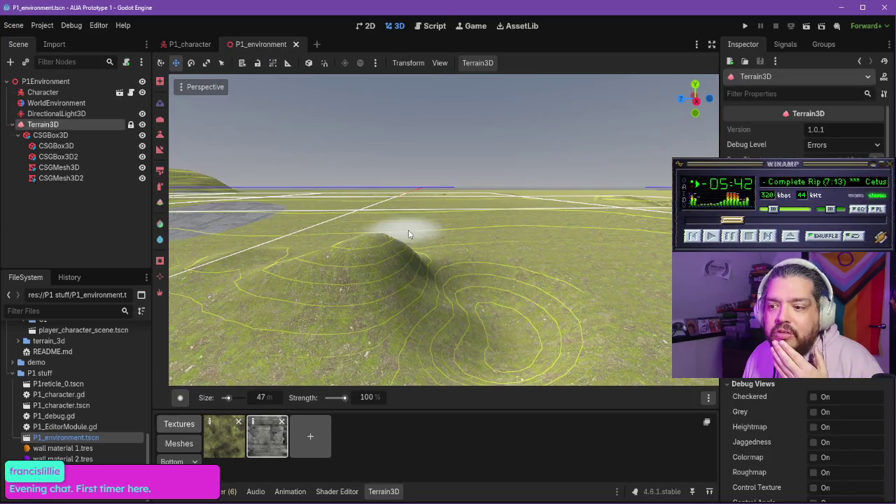
- Fly to the orange platform, playtest the scene, then focus the Character node
{"action": "left_click_drag", "start_coordinate": [343, 297], "coordinate": [434, 280]}
{"action": "key", "text": "w"}
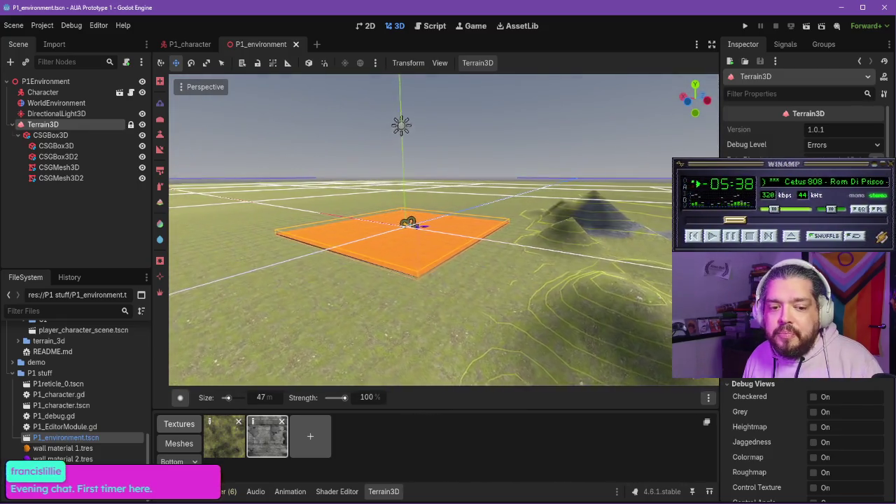
{"action": "key", "text": "w"}
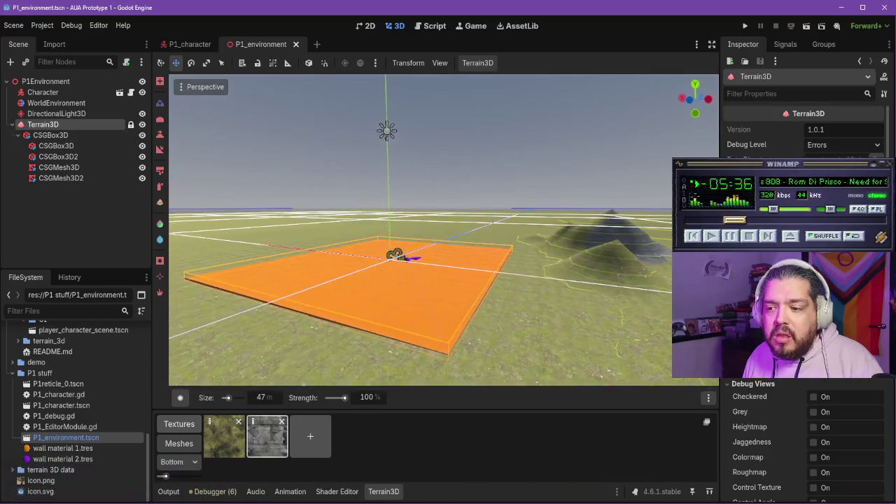
{"action": "left_click", "coordinate": [745, 26]}
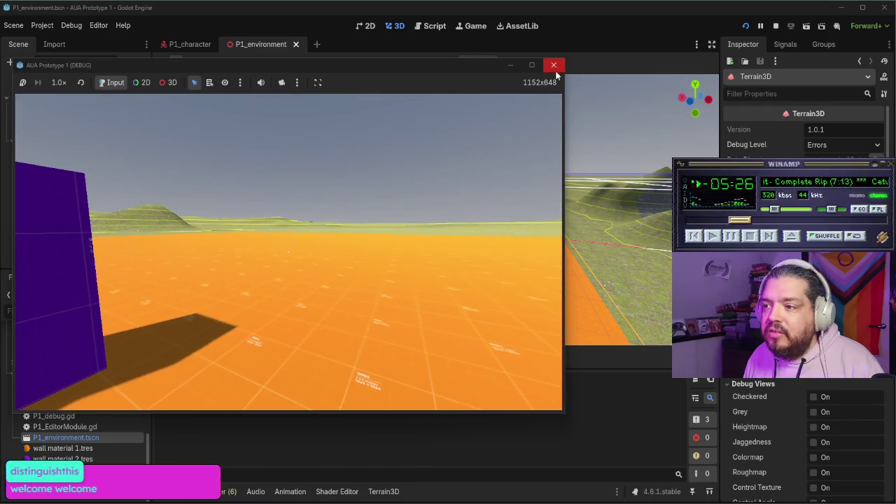
{"action": "left_click", "coordinate": [554, 64]}
{"action": "double_click", "coordinate": [61, 94]}
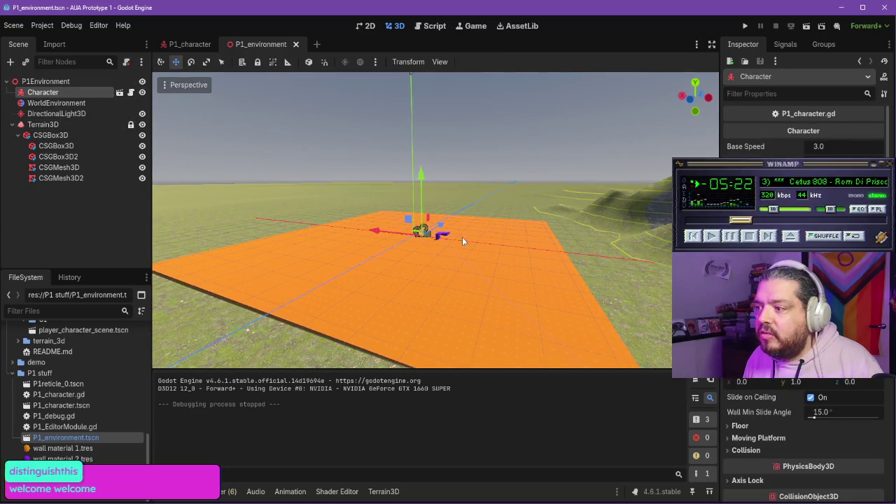
{"action": "key", "text": "alt+Tab"}
{"action": "left_click", "coordinate": [468, 28]}
- Search 'average human running speed', open Marathon Handbook's sprint speed article, then search '15 mph in meters per second'
{"action": "type", "text": "average human ru"}
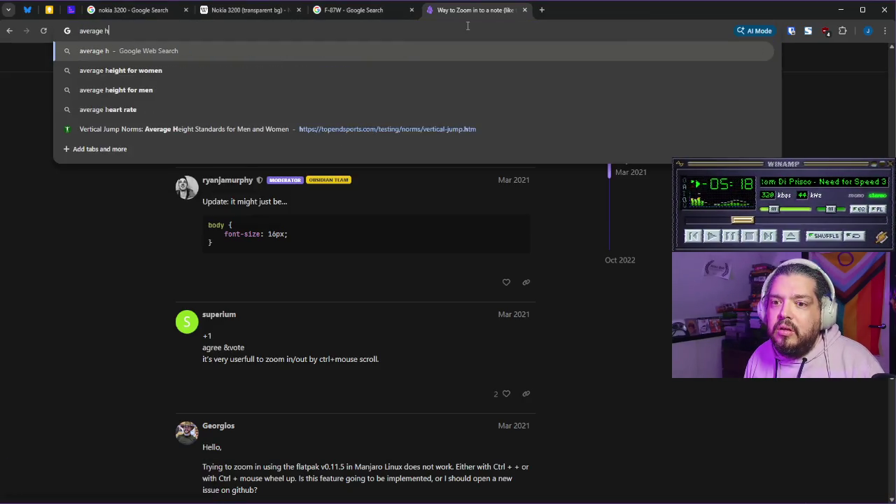
{"action": "type", "text": "nning speed"}
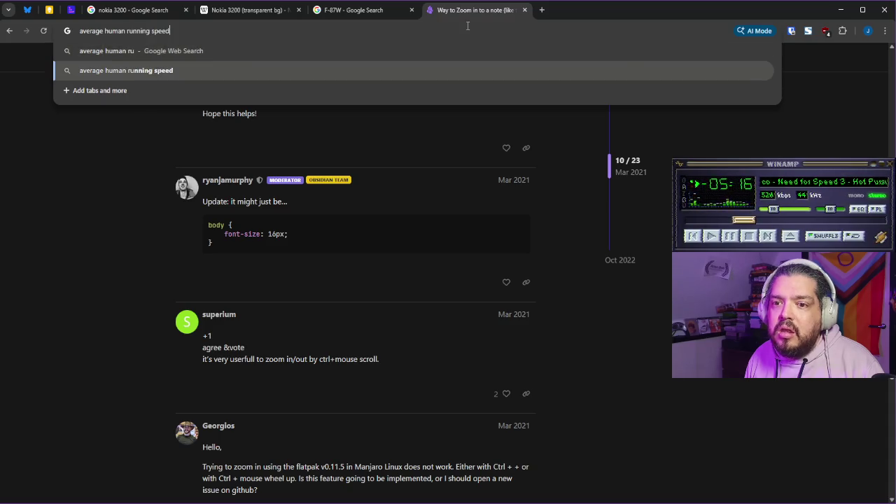
{"action": "key", "text": "Return"}
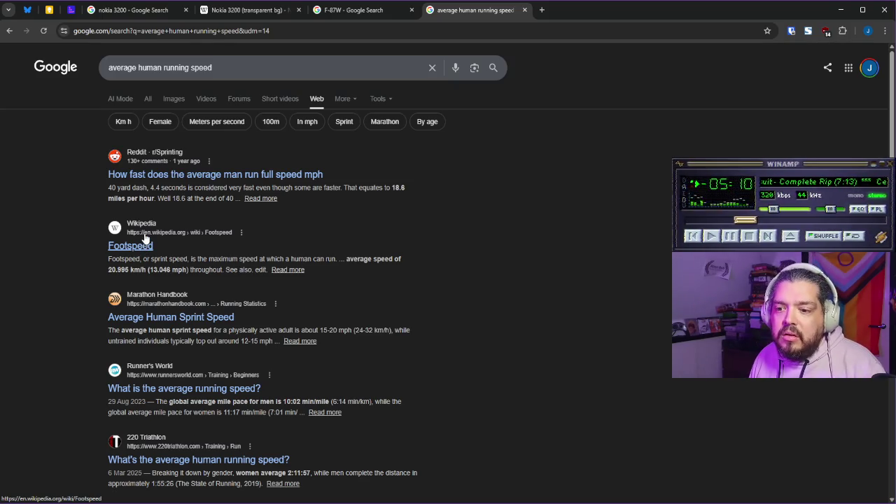
{"action": "left_click", "coordinate": [171, 319]}
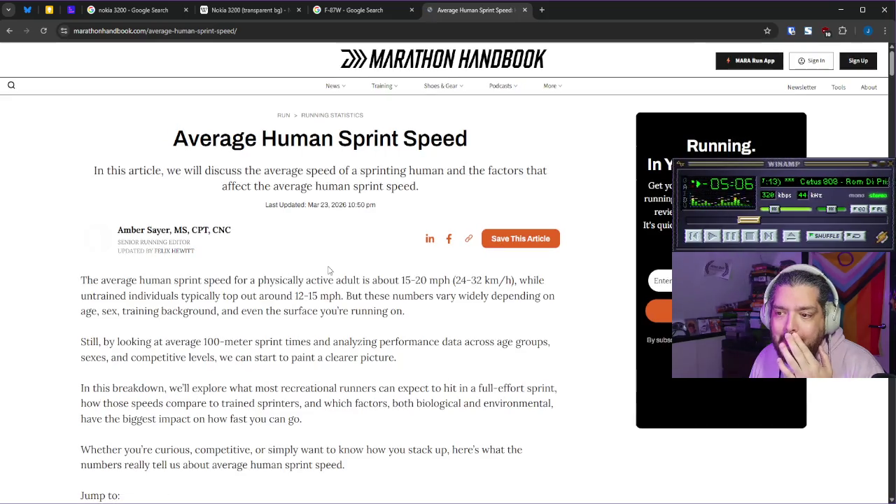
{"action": "scroll", "coordinate": [277, 290], "scroll_direction": "down", "scroll_amount": 1}
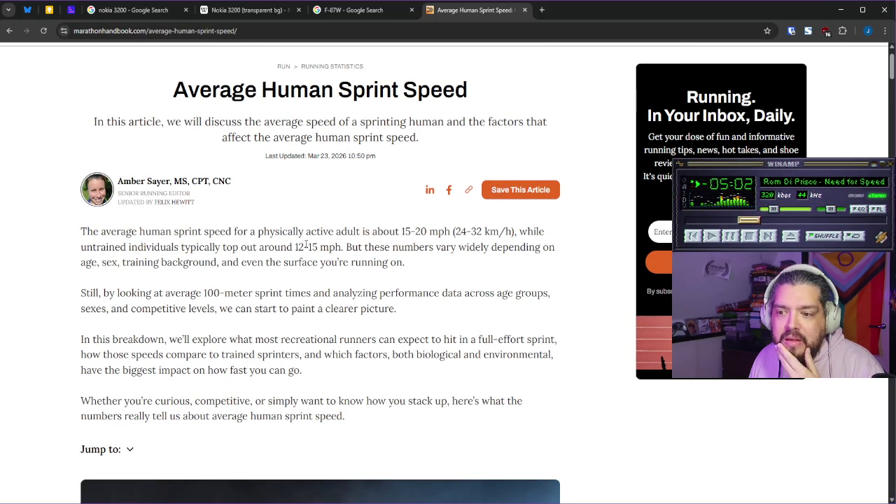
{"action": "left_click", "coordinate": [242, 30]}
{"action": "type", "text": "15 "}
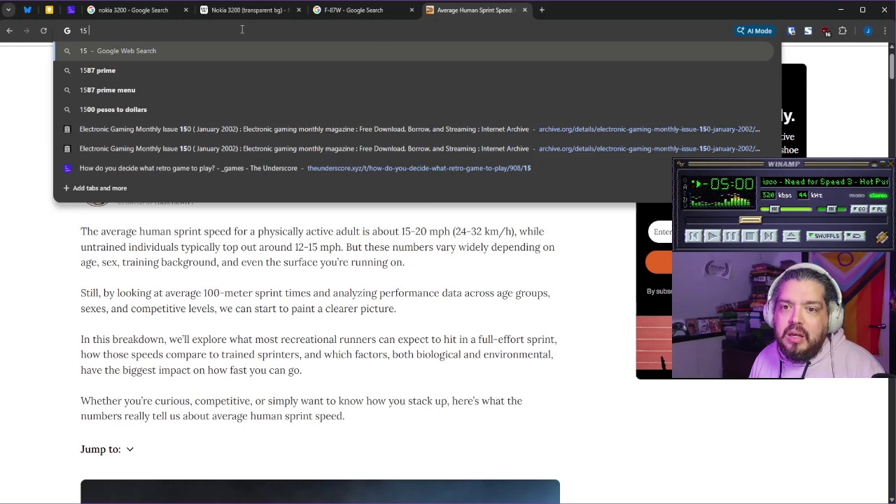
{"action": "type", "text": "mph in meters "}
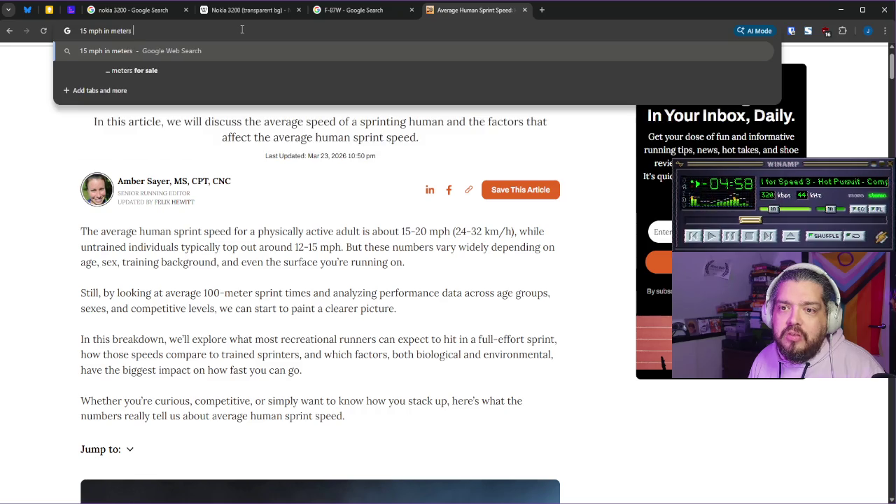
{"action": "type", "text": "per second"}
- Look up 15 mph in meters per second (about 6.71 m/s), check the F-87W image results, then return to Godot
{"action": "key", "text": "Return"}
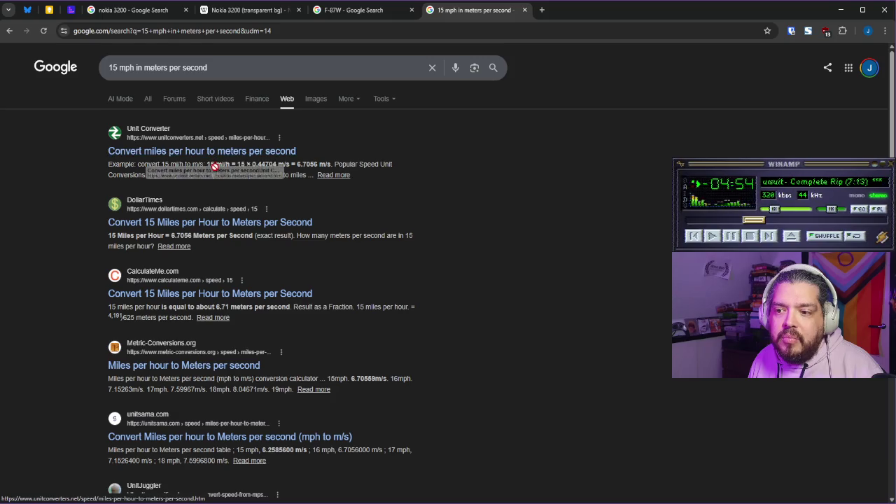
{"action": "key", "text": "ctrl+shift+Tab"}
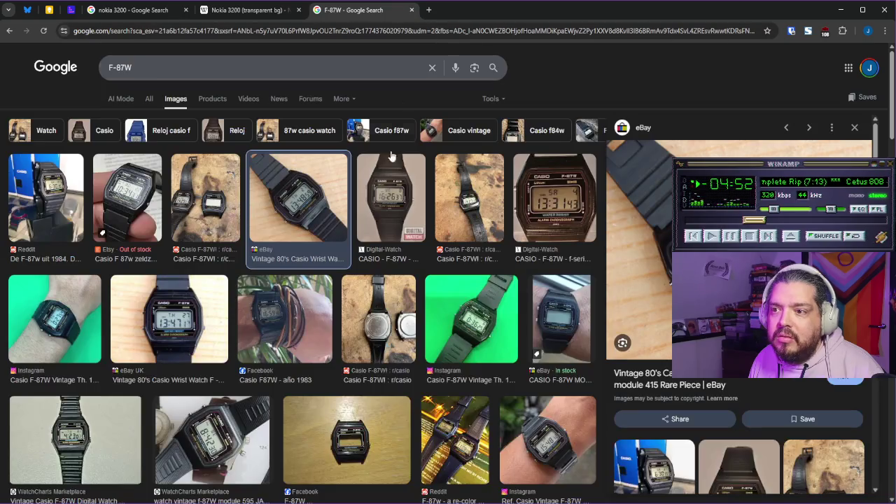
{"action": "key", "text": "alt+Tab"}
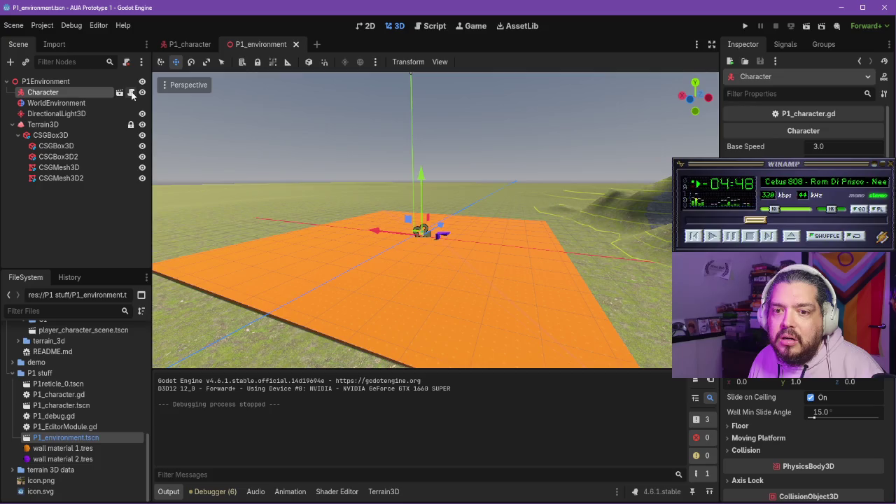
- In the character script, change the non-running FOV lerp weight on line 444 from 0.3 to 0.1
{"action": "left_click", "coordinate": [130, 93]}
{"action": "scroll", "coordinate": [398, 254], "scroll_direction": "down", "scroll_amount": 15}
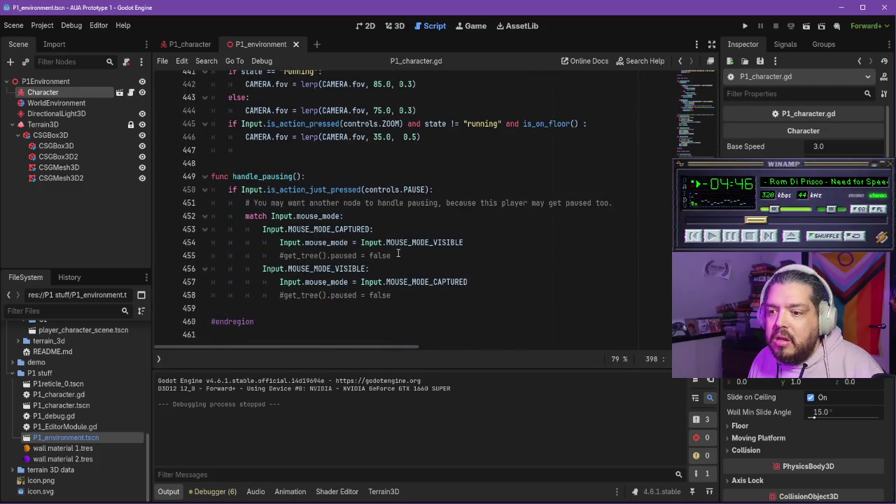
{"action": "scroll", "coordinate": [398, 254], "scroll_direction": "up", "scroll_amount": 2}
{"action": "scroll", "coordinate": [397, 252], "scroll_direction": "up", "scroll_amount": 1}
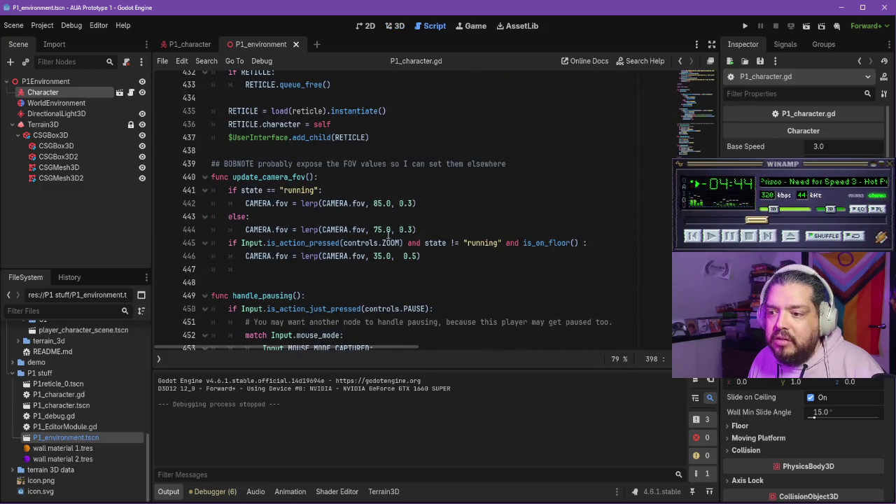
{"action": "left_click", "coordinate": [413, 230]}
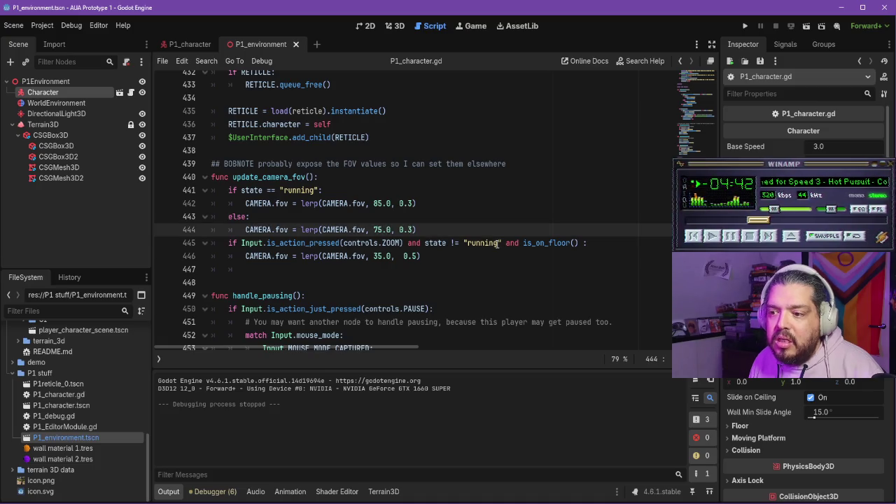
{"action": "type", "text": "1"}
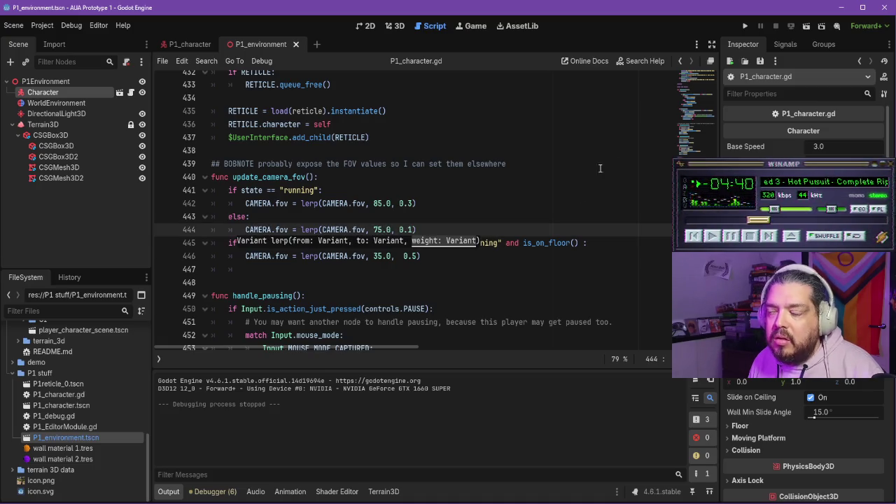
- Playtest the game, walking past the purple ramps and block tower, then stop it
{"action": "left_click", "coordinate": [745, 26]}
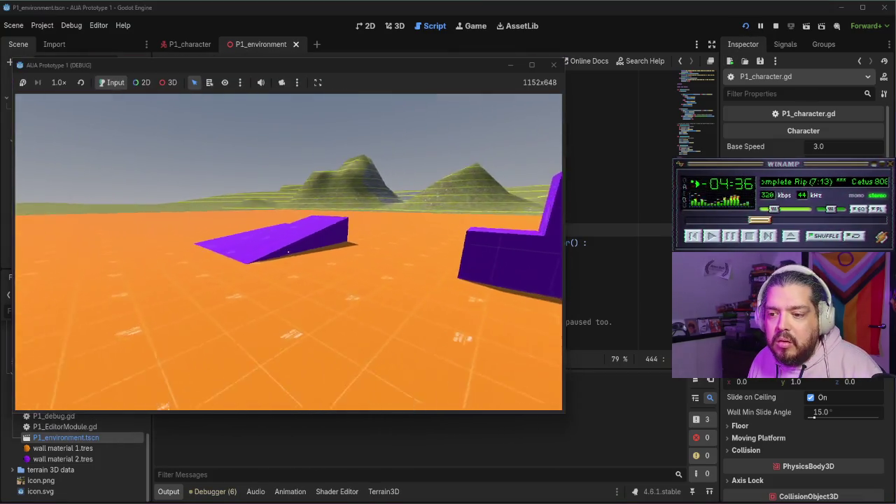
{"action": "key", "text": "w"}
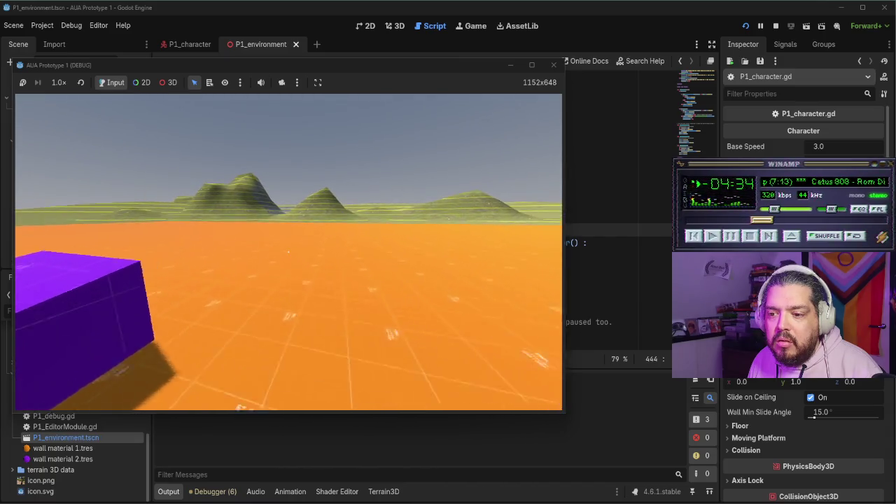
{"action": "key", "text": "a"}
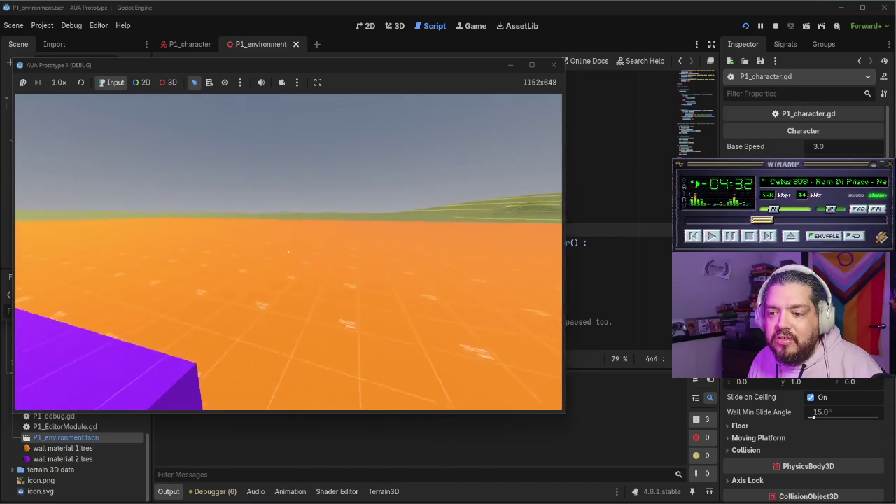
{"action": "key", "text": "a"}
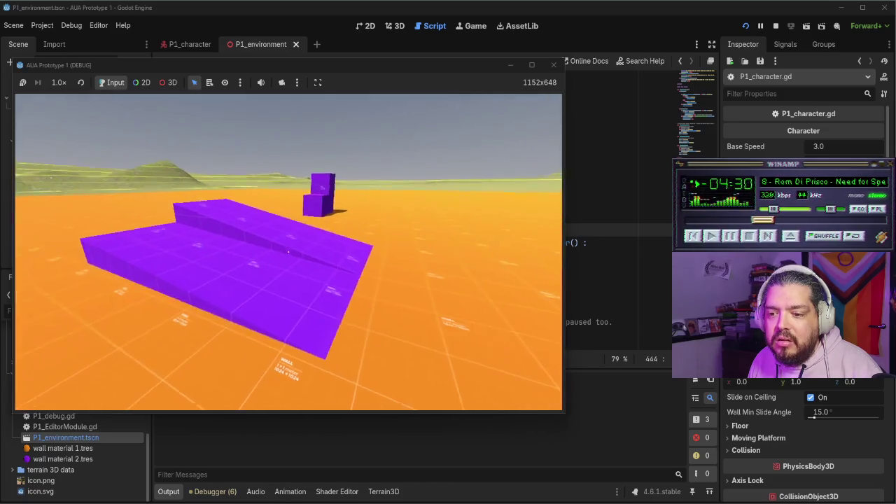
{"action": "key", "text": "w"}
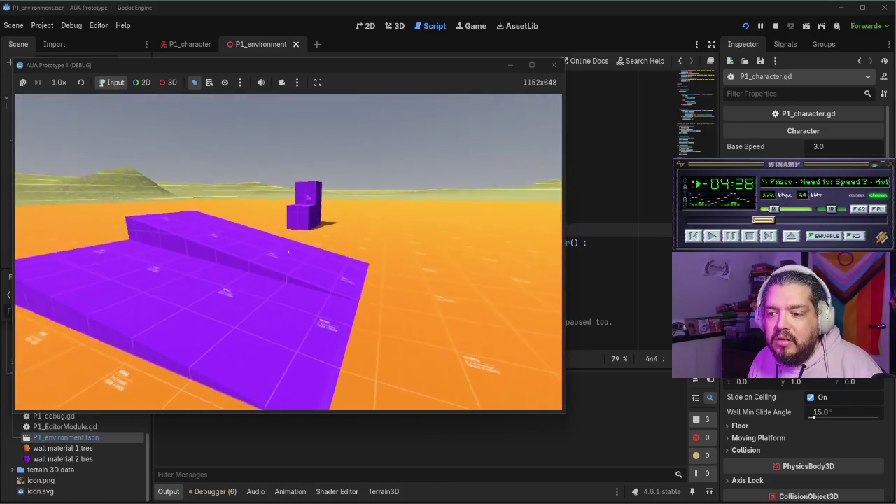
{"action": "key", "text": "w"}
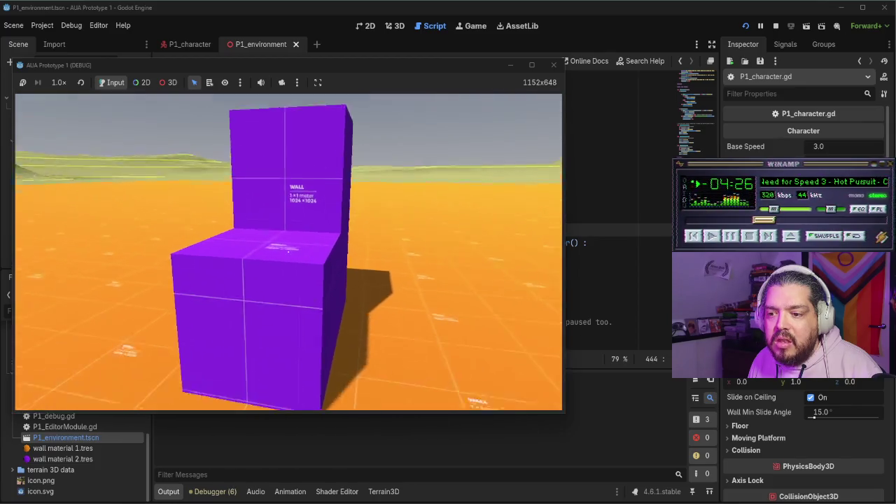
{"action": "key", "text": "s"}
{"action": "key", "text": "w"}
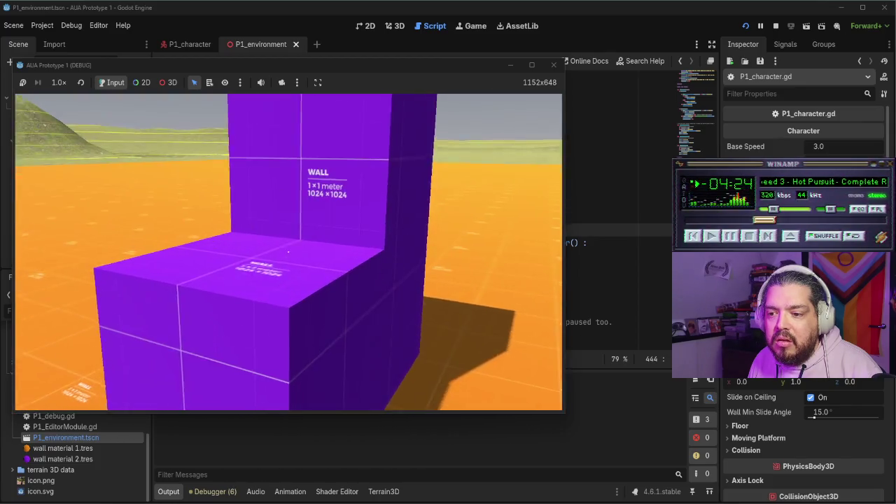
{"action": "key", "text": "w"}
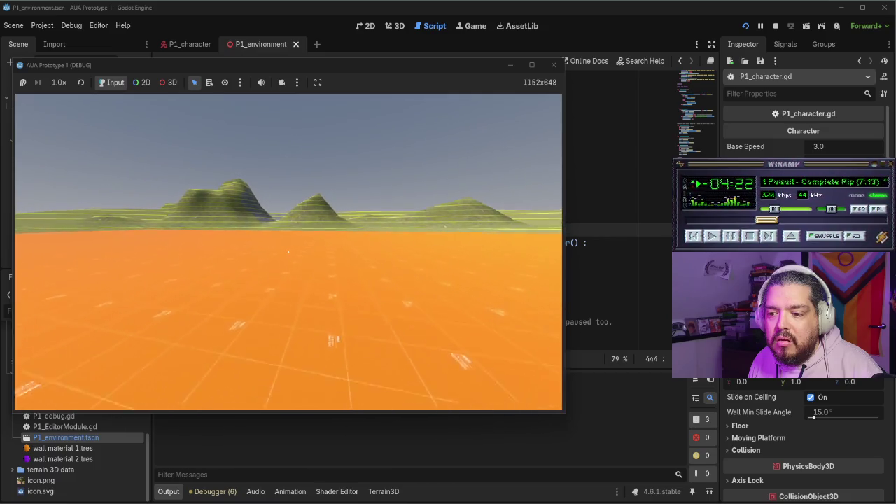
{"action": "left_click", "coordinate": [554, 64]}
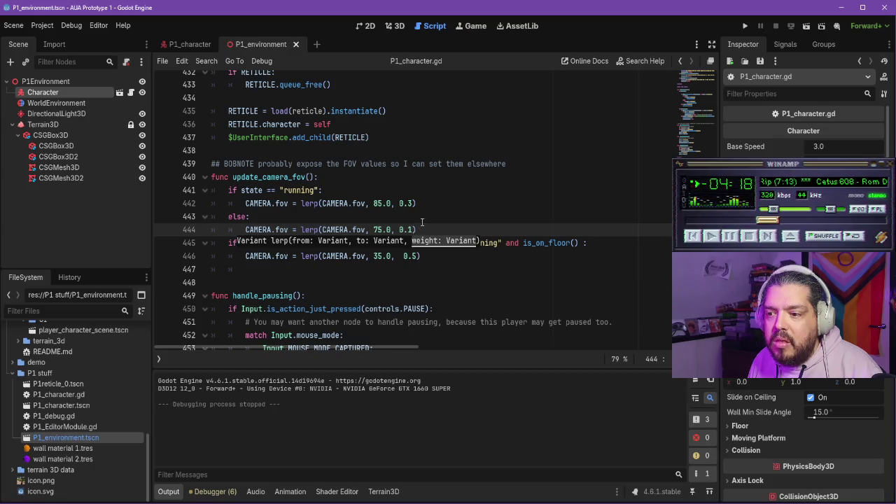
- Set line 444's FOV target to 80.0 and playtest the camera
{"action": "left_click", "coordinate": [383, 229]}
{"action": "key", "text": "BackSpace"}
{"action": "key", "text": "BackSpace"}
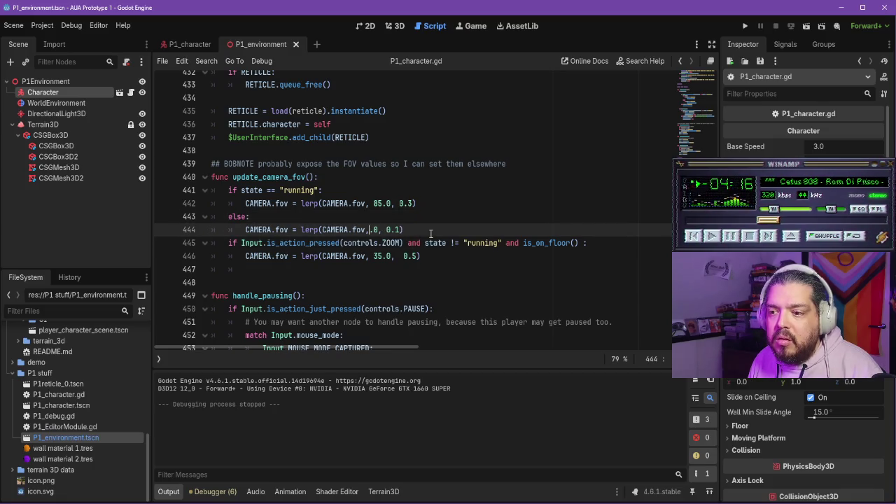
{"action": "type", "text": "80"}
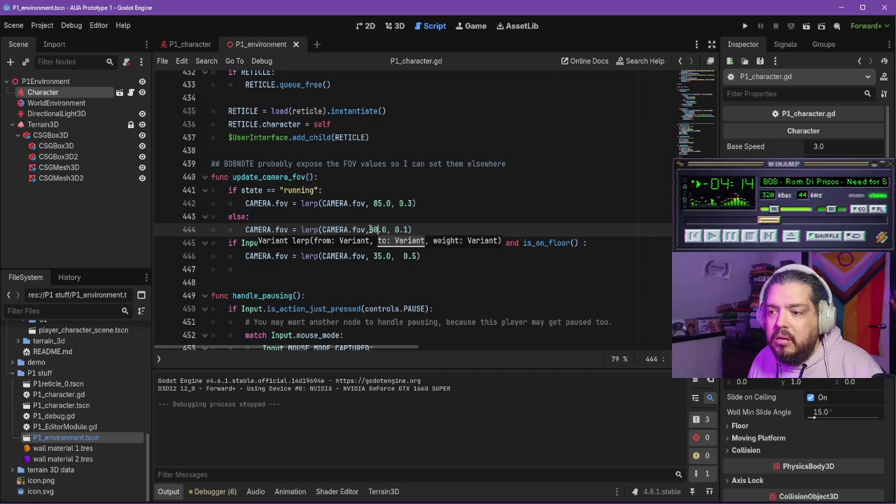
{"action": "left_click", "coordinate": [746, 26]}
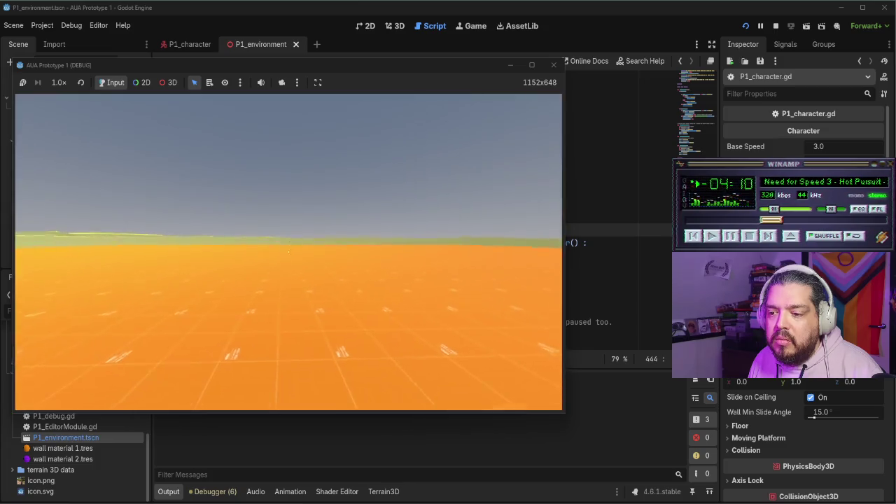
{"action": "key", "text": "w"}
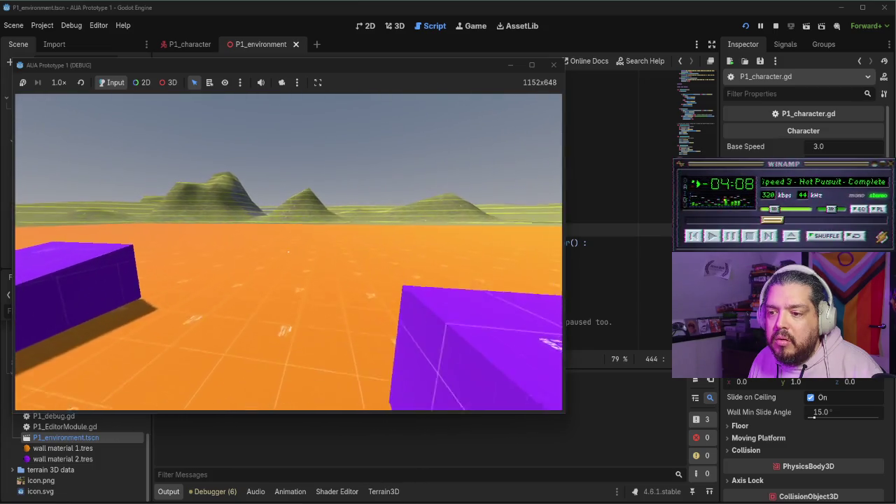
{"action": "key", "text": "Left"}
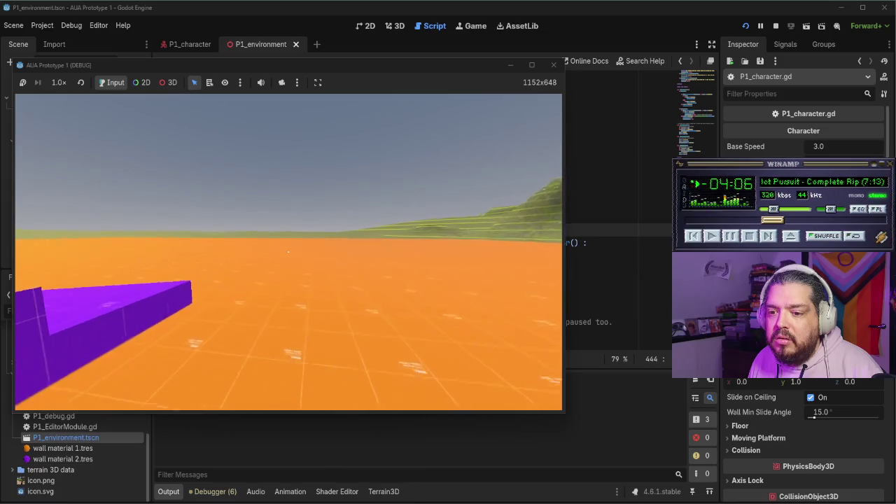
{"action": "left_click", "coordinate": [553, 64]}
- Change the lerp weight on line 444 back to 0.3 and playtest again
{"action": "key", "text": "Escape"}
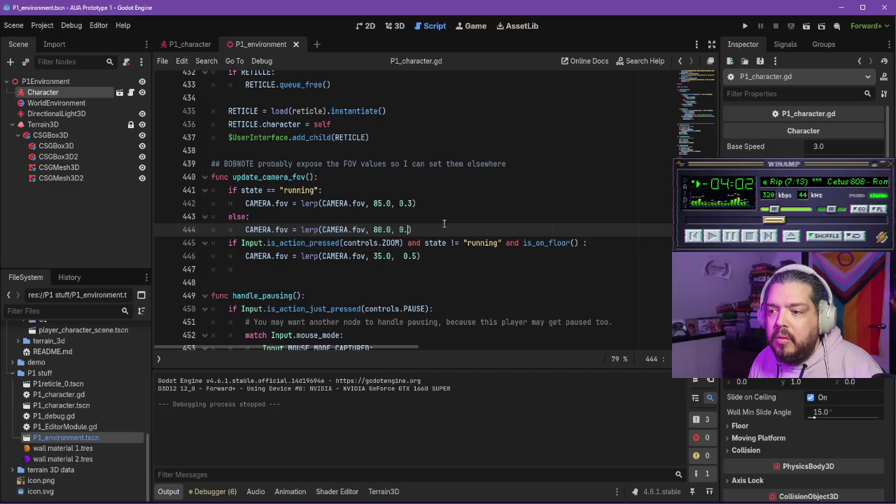
{"action": "type", "text": "3"}
{"action": "left_click", "coordinate": [745, 26]}
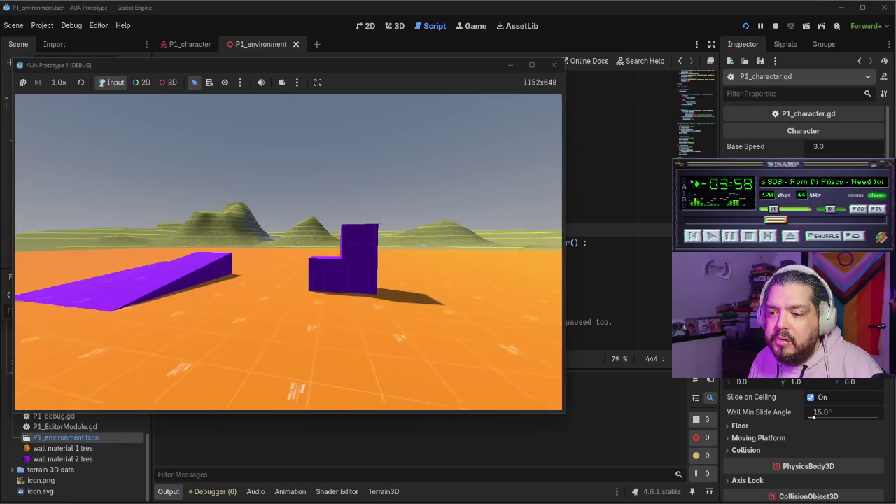
{"action": "key", "text": "w"}
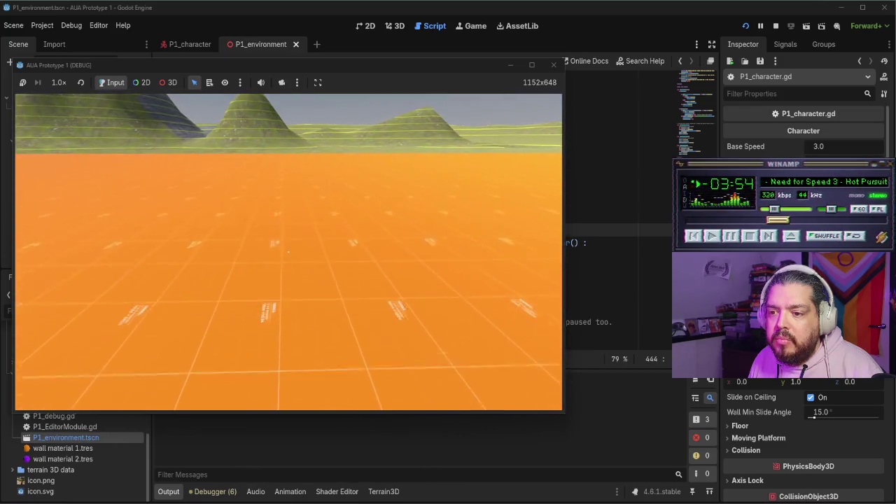
{"action": "mouse_move", "coordinate": [288, 256]}
{"action": "left_click", "coordinate": [553, 64]}
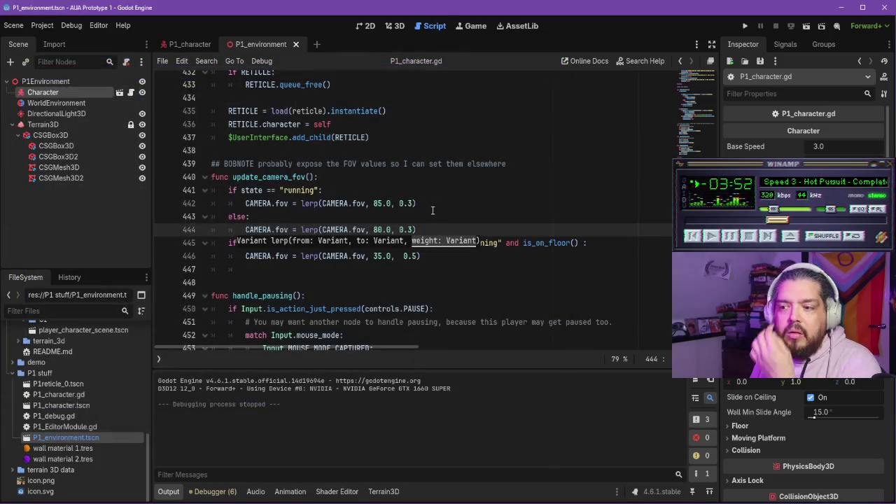
- Leave the script unchanged with the caret at the end of line 446, and bring the Obsidian to-do note forward
{"action": "left_click", "coordinate": [436, 257]}
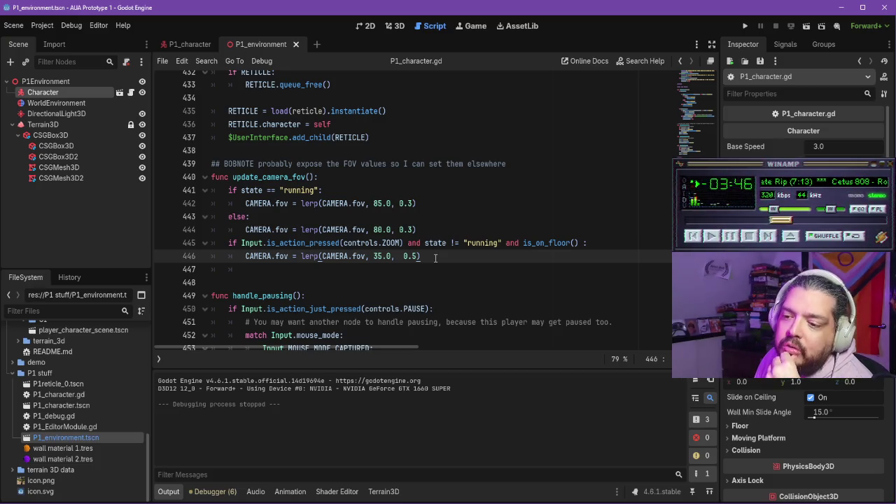
{"action": "key", "text": "alt+Tab"}
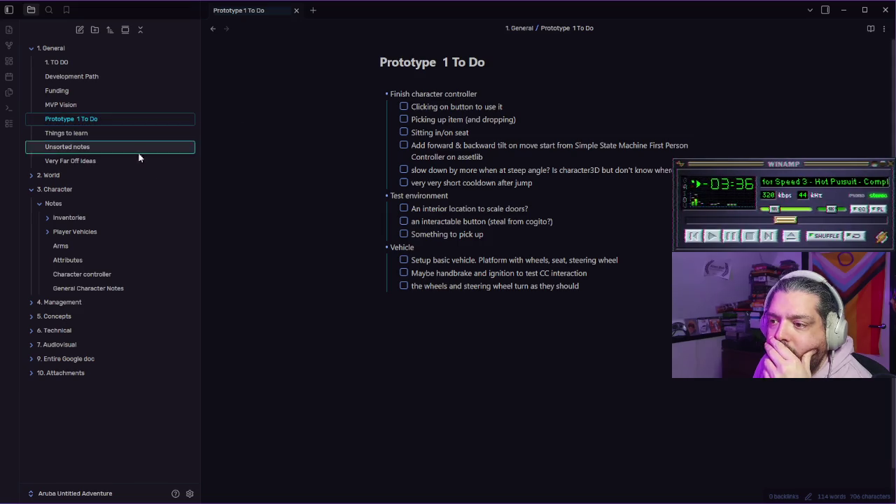
- Browse the Funding and MVP Vision notes, then read Development Path's Prototype 2 and 3 plans
{"action": "key", "text": "alt+Tab"}
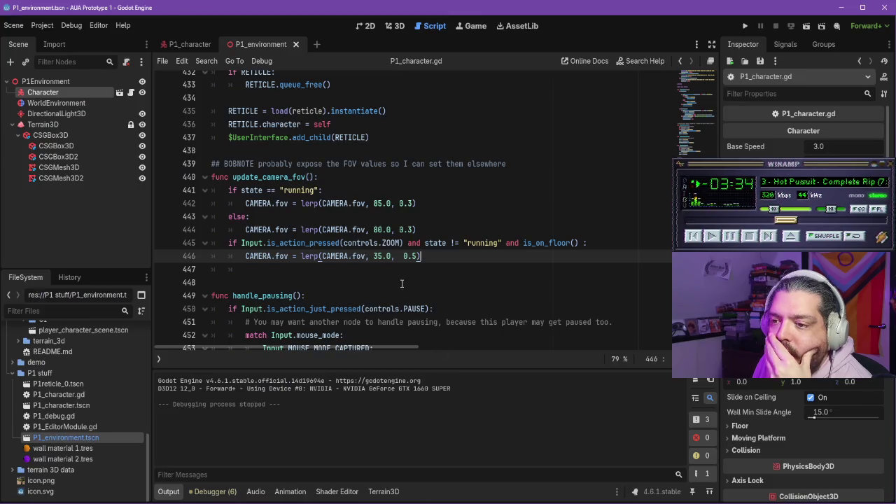
{"action": "key", "text": "alt+Tab"}
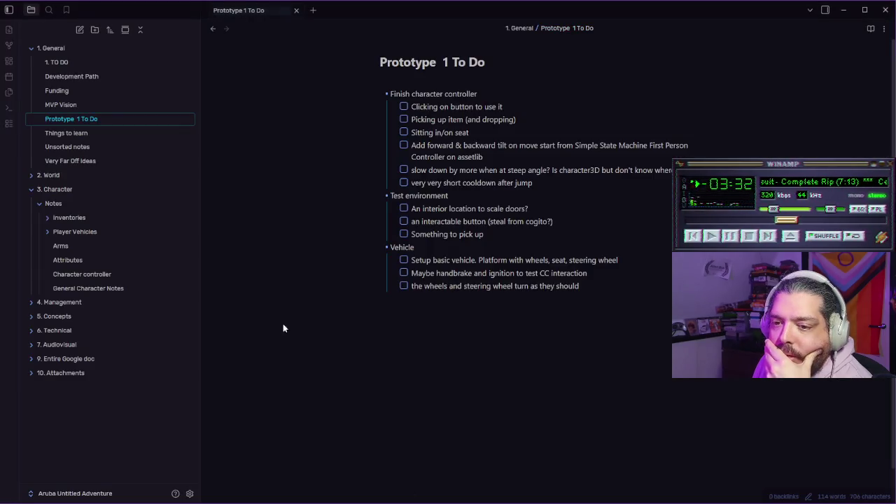
{"action": "left_click", "coordinate": [76, 79]}
{"action": "left_click", "coordinate": [67, 91]}
{"action": "left_click", "coordinate": [77, 105]}
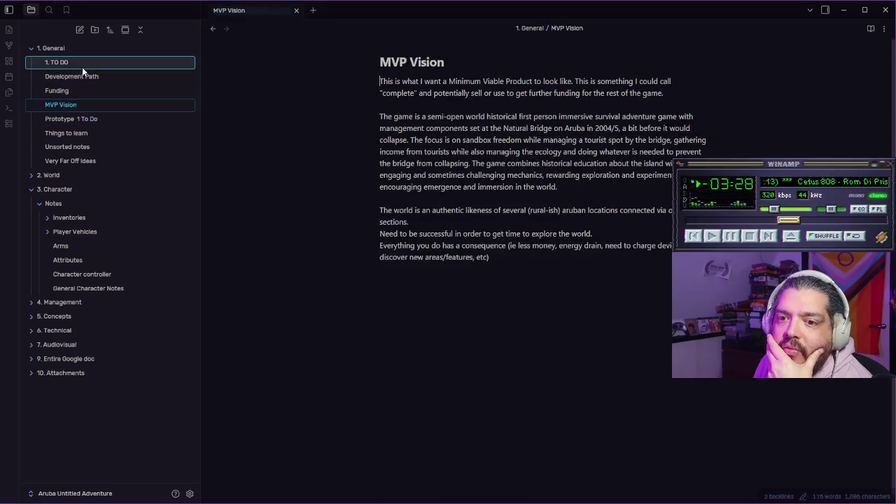
{"action": "left_click", "coordinate": [82, 76]}
{"action": "scroll", "coordinate": [522, 135], "scroll_direction": "down", "scroll_amount": 3}
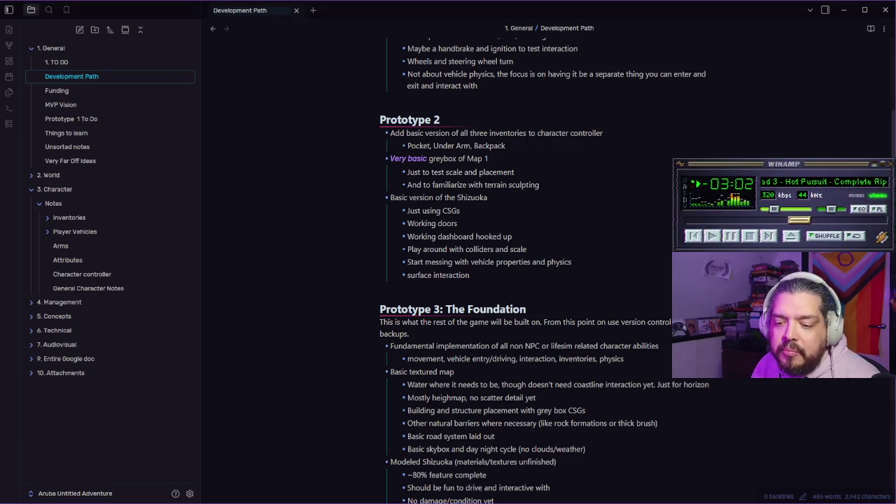
{"action": "key", "text": "alt+Tab"}
{"action": "key", "text": "alt+Tab"}
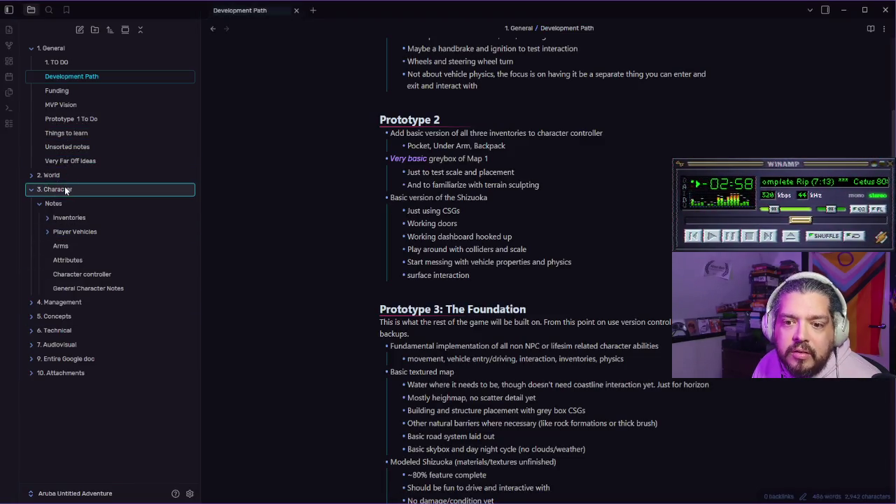
{"action": "left_click", "coordinate": [31, 175]}
- Expand 2. World > Notes and review the Map Design Images note before returning to Godot
{"action": "left_click", "coordinate": [39, 189]}
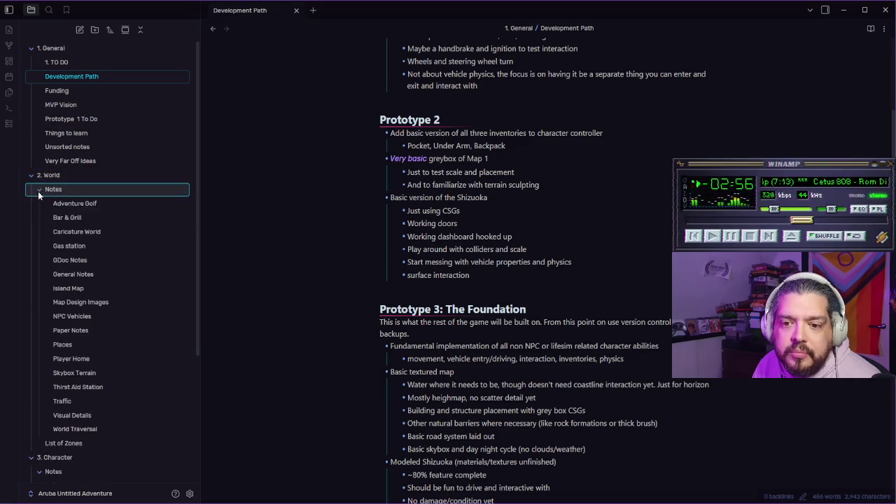
{"action": "left_click", "coordinate": [101, 301]}
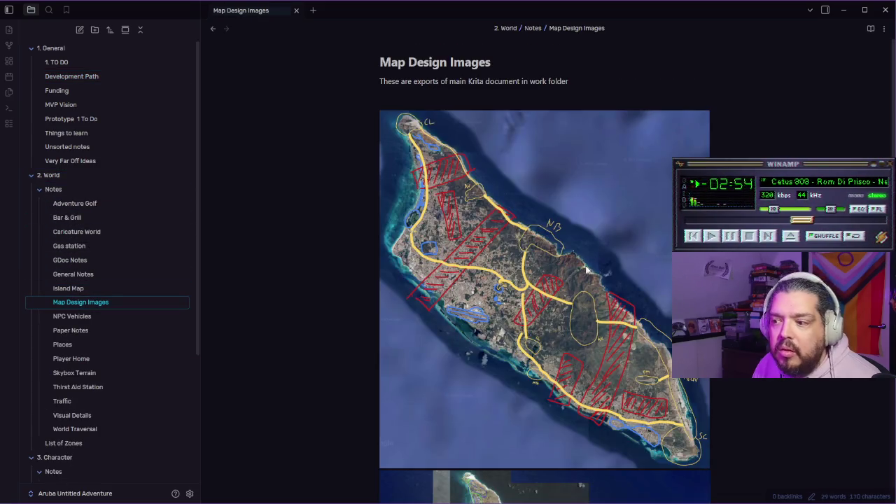
{"action": "scroll", "coordinate": [574, 266], "scroll_direction": "down", "scroll_amount": 15}
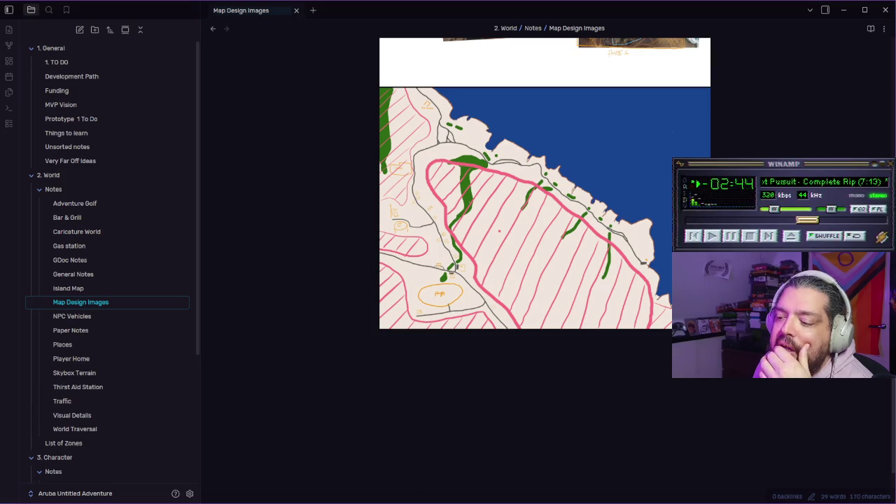
{"action": "key", "text": "alt+Tab"}
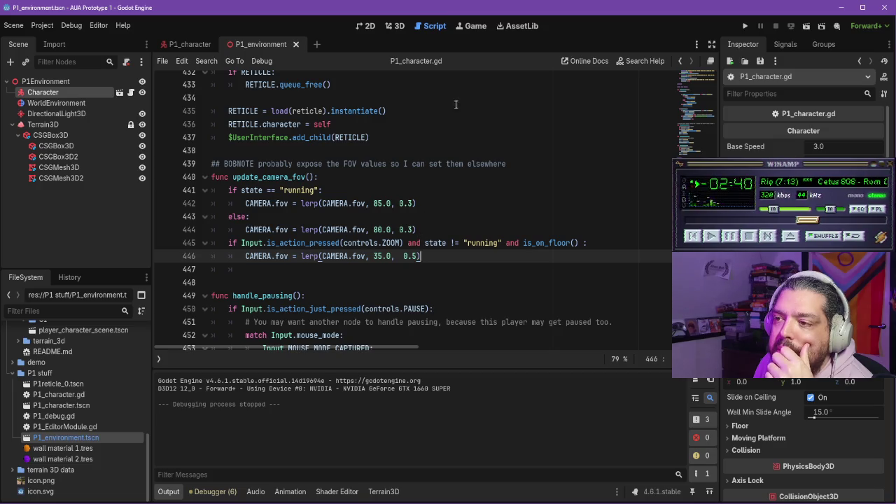
- Show the 3D scene and orbit to a low view of the character and hills
{"action": "left_click", "coordinate": [395, 26]}
{"action": "scroll", "coordinate": [450, 259], "scroll_direction": "down", "scroll_amount": 5}
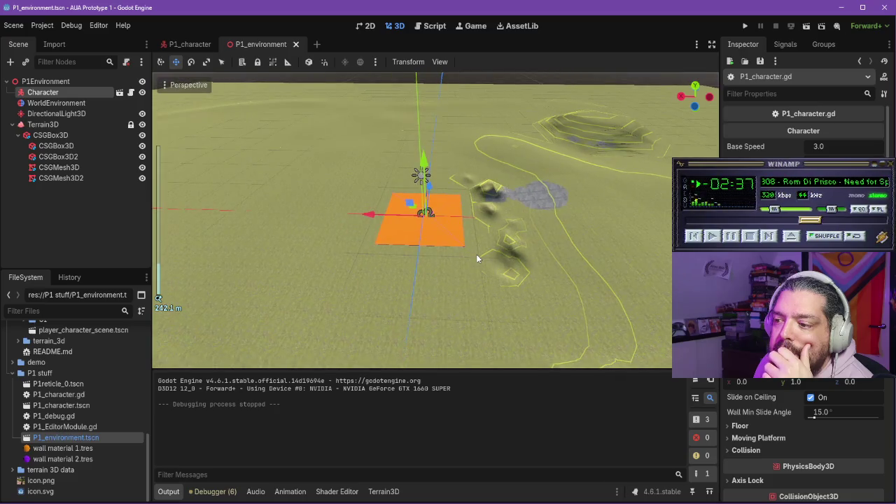
{"action": "scroll", "coordinate": [476, 254], "scroll_direction": "down", "scroll_amount": 2}
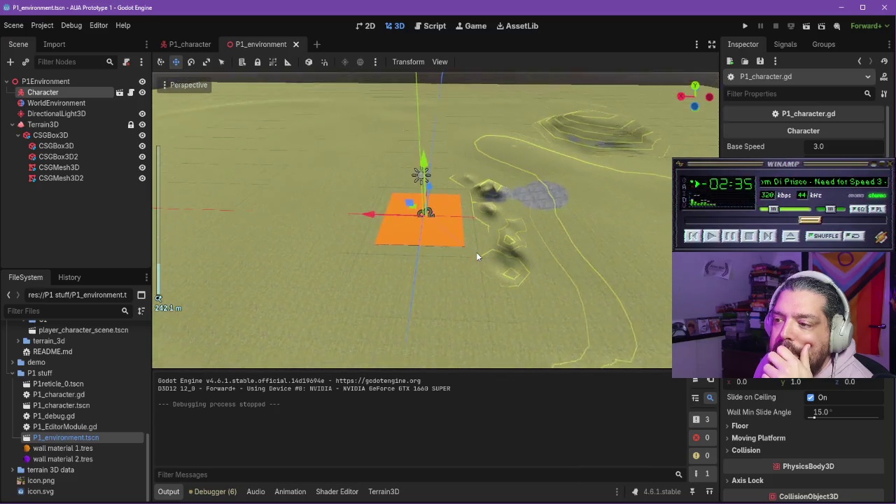
{"action": "scroll", "coordinate": [477, 257], "scroll_direction": "down", "scroll_amount": 5}
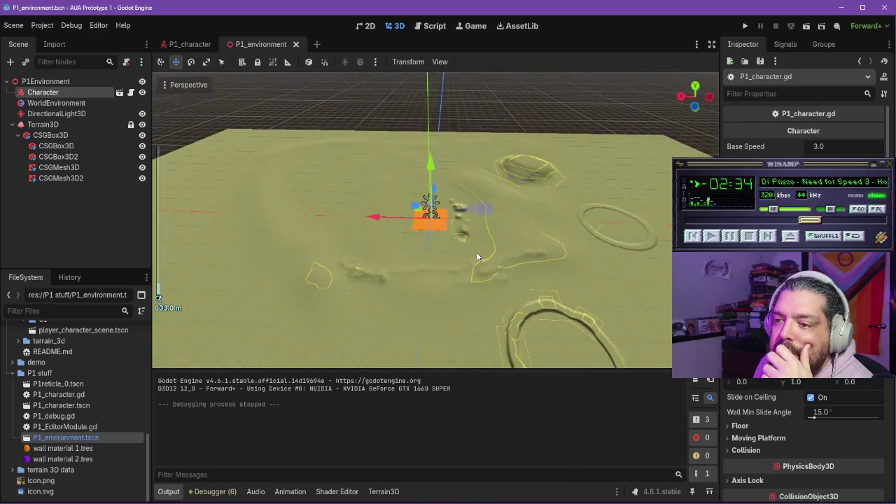
{"action": "scroll", "coordinate": [540, 317], "scroll_direction": "up", "scroll_amount": 5}
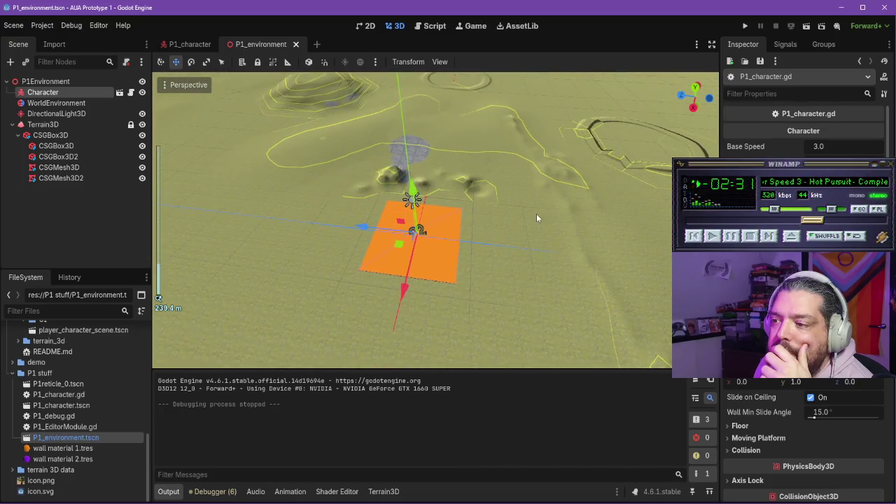
{"action": "scroll", "coordinate": [499, 200], "scroll_direction": "up", "scroll_amount": 15}
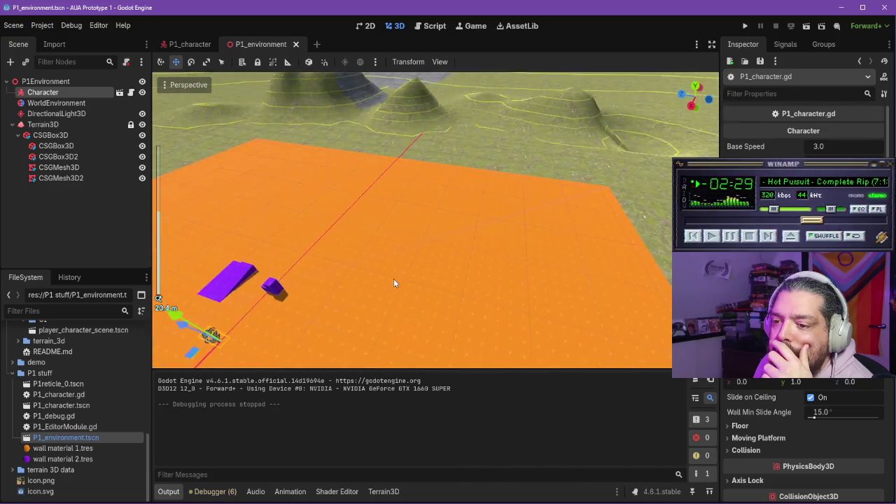
{"action": "mouse_move", "coordinate": [393, 279]}
{"action": "left_mouse_down"}
{"action": "mouse_move", "coordinate": [309, 204]}
{"action": "mouse_move", "coordinate": [294, 216]}
{"action": "left_mouse_up"}
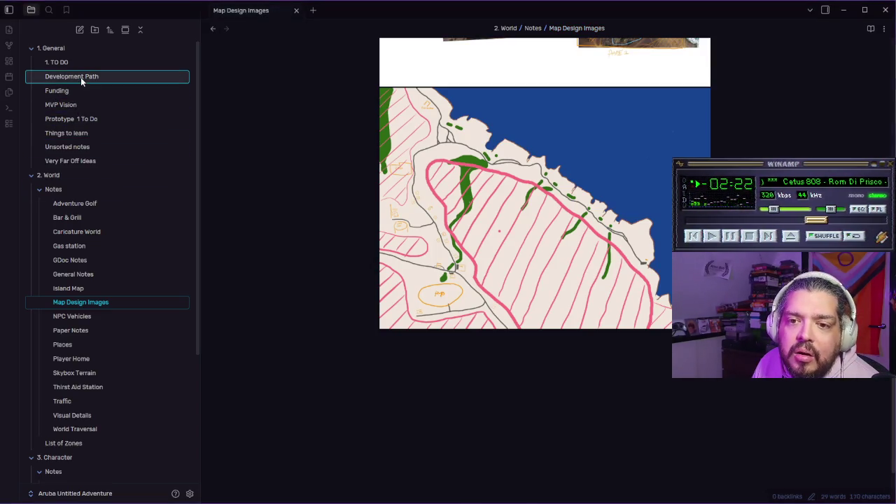
- Reopen Development Path and select part of Prototype 1's vehicle physics bullet
{"action": "left_click", "coordinate": [81, 77]}
{"action": "mouse_move", "coordinate": [408, 270]}
{"action": "left_mouse_down"}
{"action": "mouse_move", "coordinate": [669, 271]}
{"action": "mouse_move", "coordinate": [589, 290]}
{"action": "left_mouse_up"}
- Add a 'Clean up and tweak character controller code' bullet under the Prototype 2 heading
{"action": "left_click", "coordinate": [591, 285]}
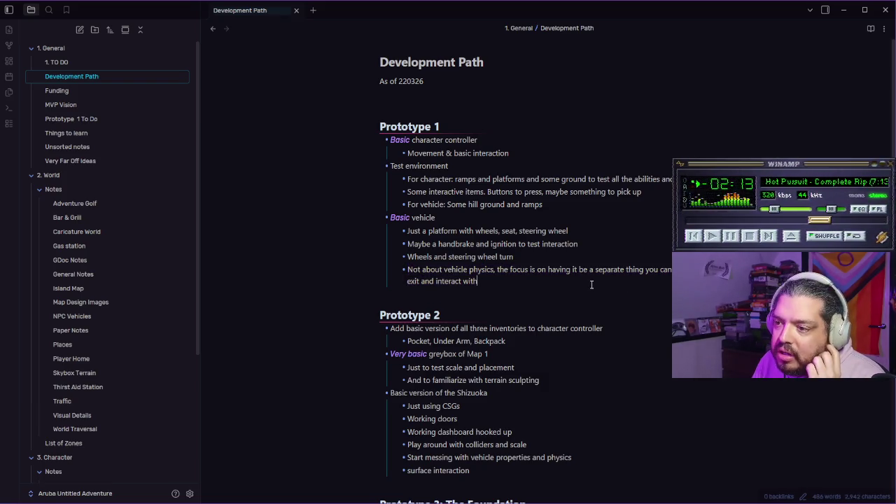
{"action": "scroll", "coordinate": [592, 280], "scroll_direction": "down", "scroll_amount": 3}
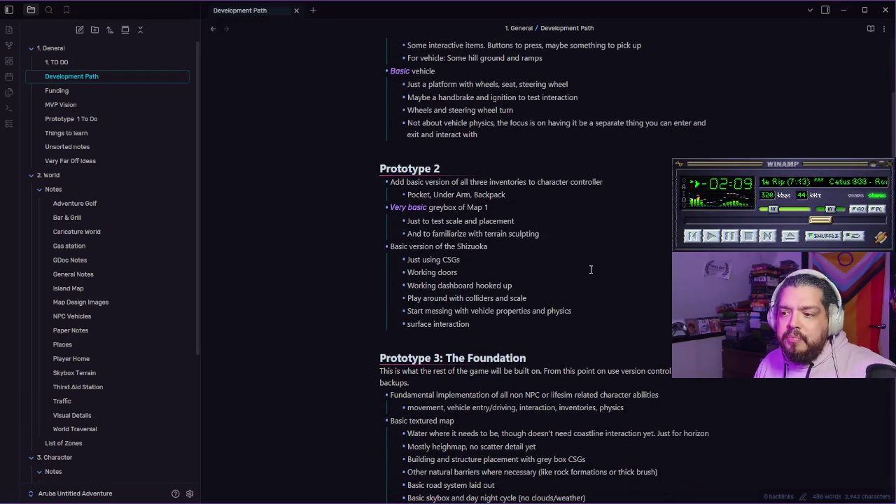
{"action": "left_click", "coordinate": [526, 171]}
{"action": "key", "text": "Return"}
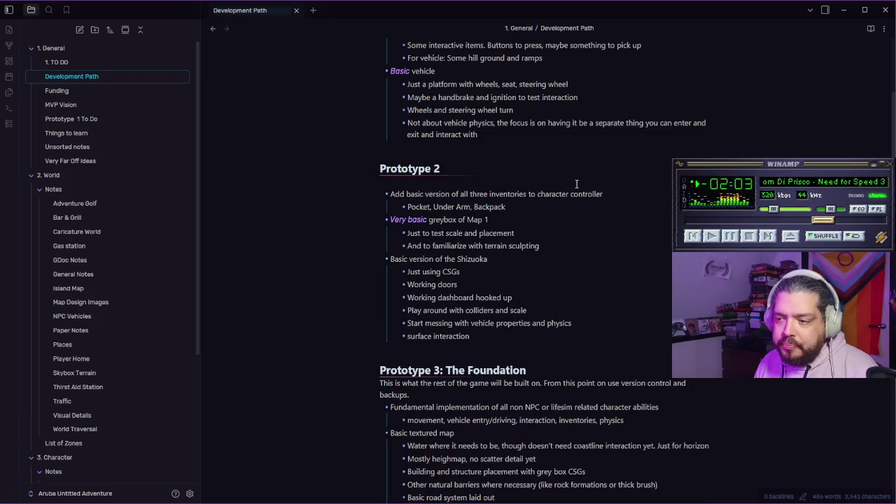
{"action": "type", "text": "- "}
{"action": "type", "text": "Clean up"}
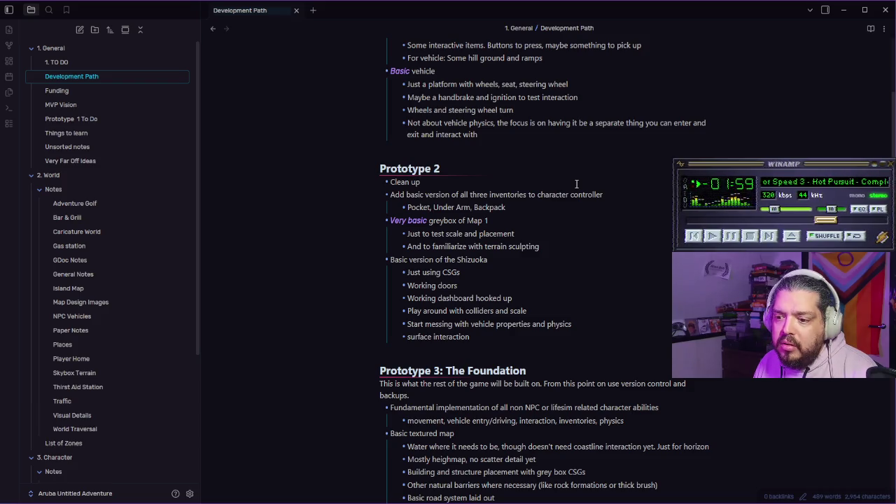
{"action": "type", "text": "and"}
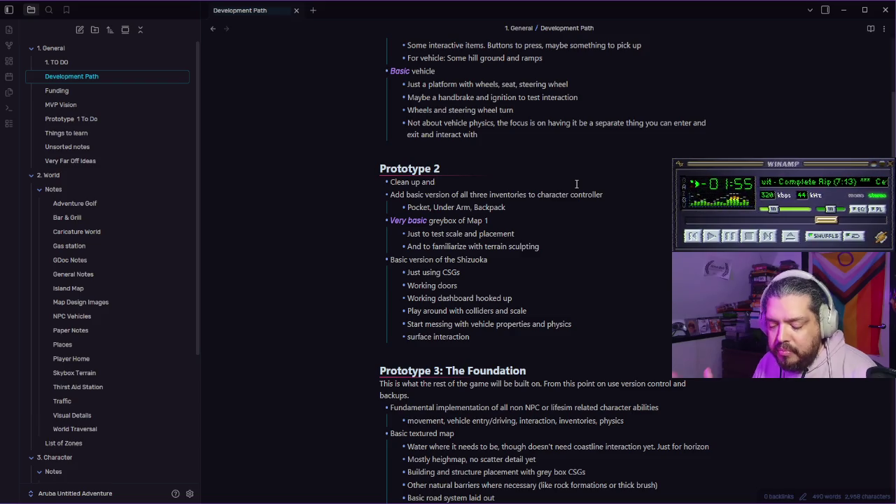
{"action": "type", "text": "tweak character controller"}
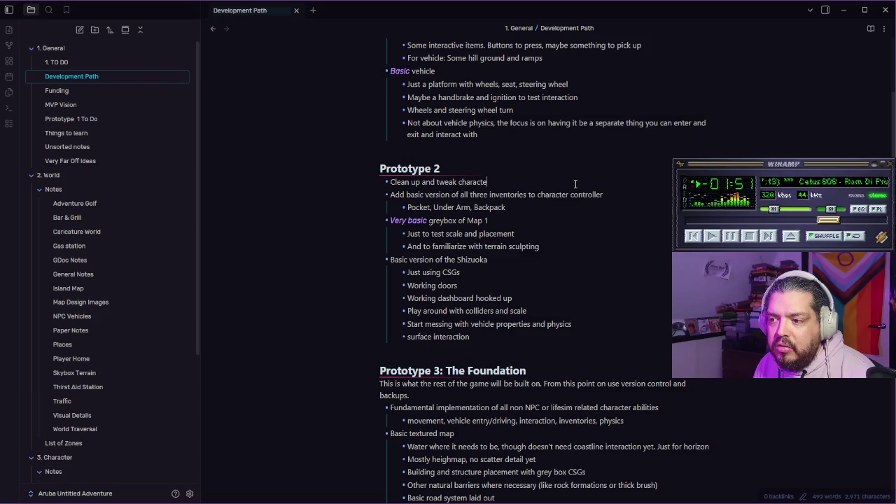
{"action": "type", "text": " code"}
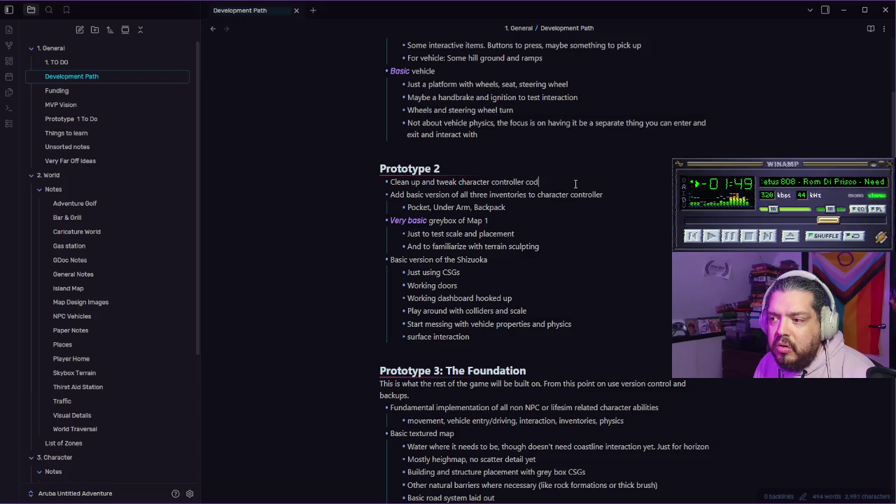
- Indent sub-bullets 'Expose variables for FOV etc that need exposing' and 'Order things a little more betterer for you'
{"action": "key", "text": "Return"}
{"action": "key", "text": "Tab"}
{"action": "type", "text": "Expose v"}
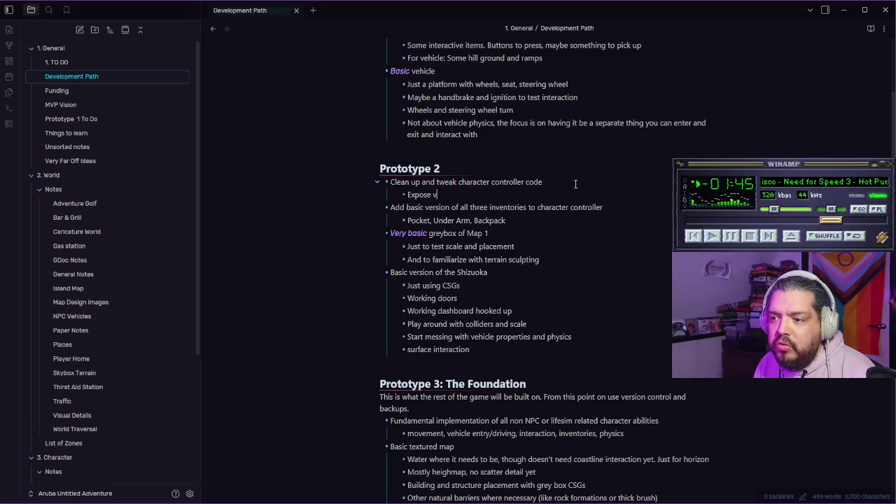
{"action": "type", "text": "ariables for "}
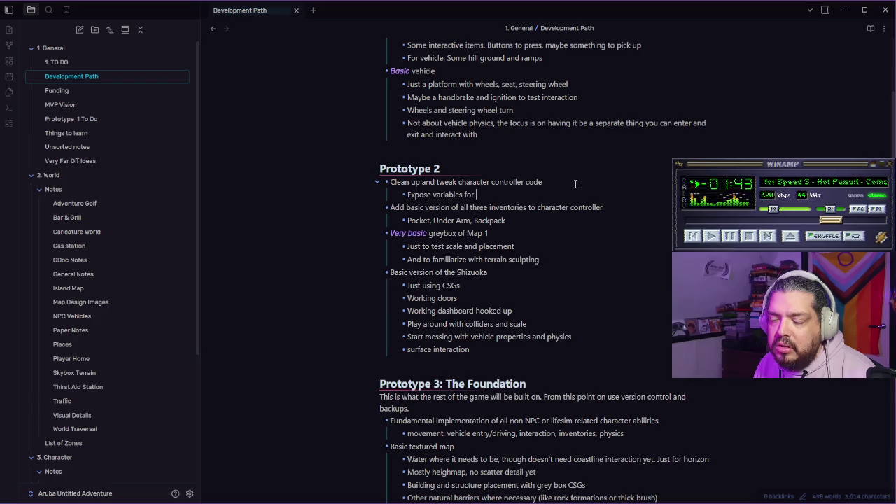
{"action": "type", "text": "FOV et"}
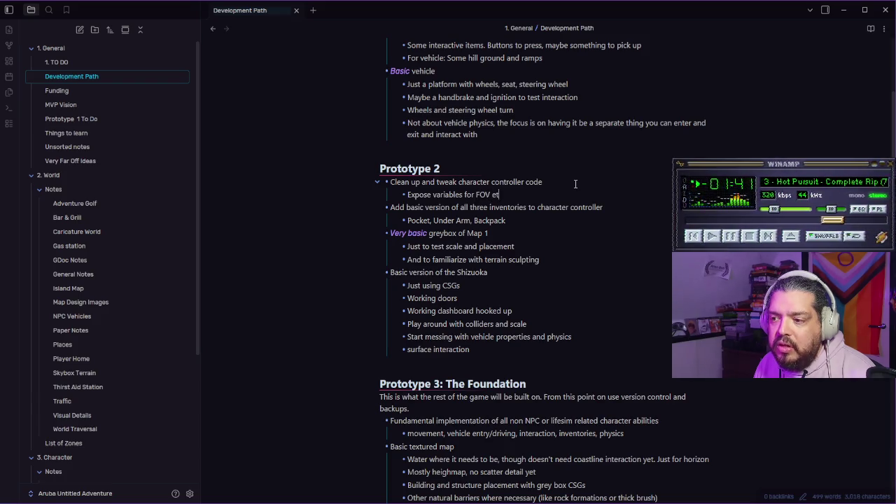
{"action": "type", "text": "c that need e"}
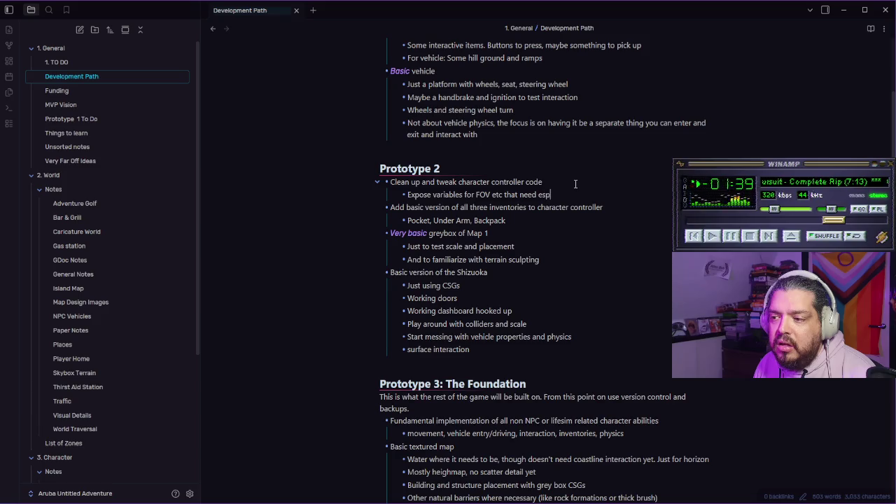
{"action": "type", "text": "xposing"}
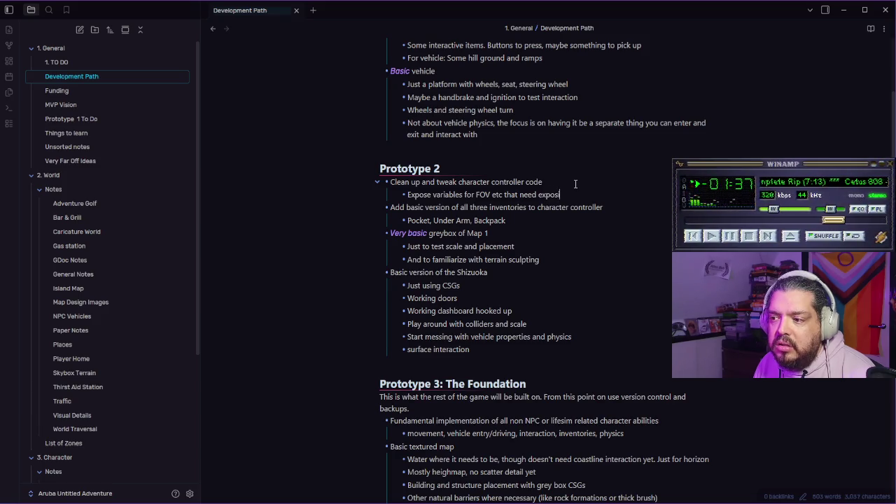
{"action": "key", "text": "Return"}
{"action": "type", "text": "Order things"}
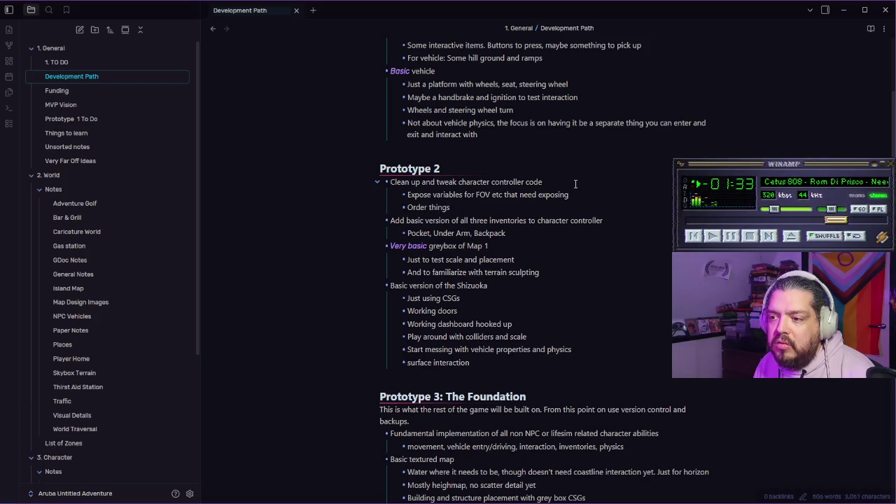
{"action": "type", "text": " a little mor"}
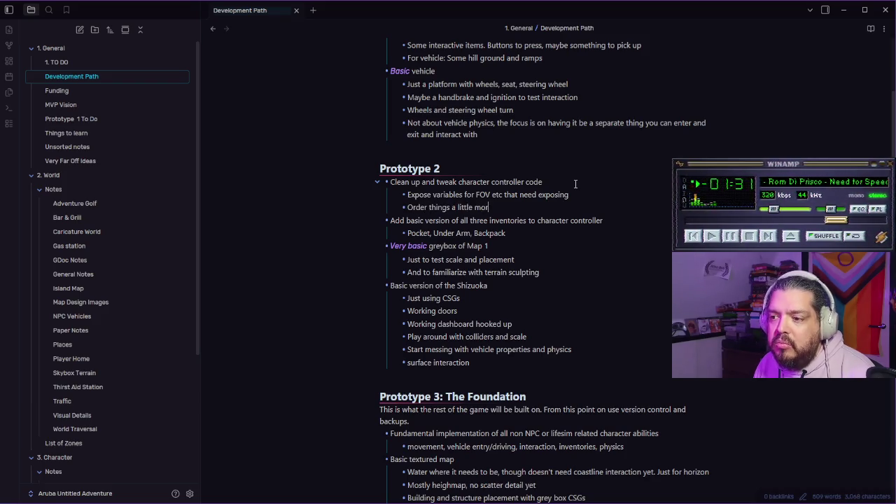
{"action": "type", "text": "e better"}
{"action": "key", "text": "BackSpace"}
{"action": "type", "text": "er for you"}
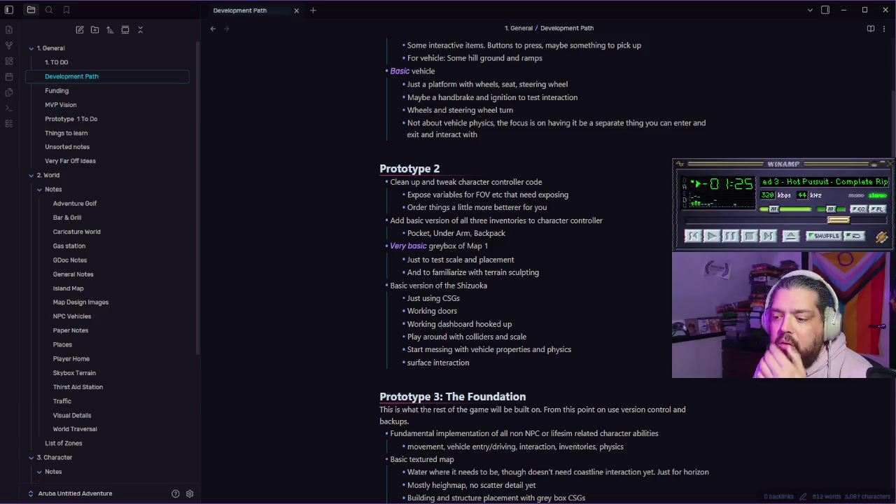
{"action": "key", "text": "alt+Tab"}
- Review P1_character.gd up to its header, then return to the Prototype 1 To Do note
{"action": "left_click", "coordinate": [429, 28]}
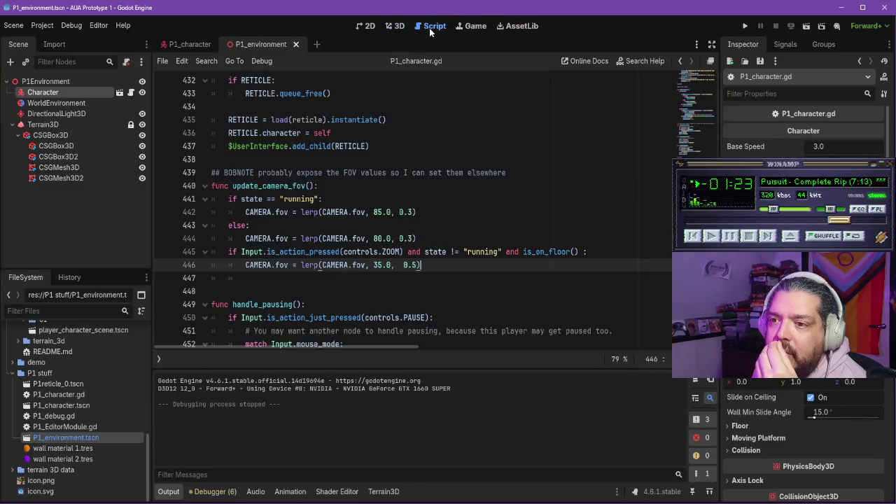
{"action": "left_click", "coordinate": [193, 45]}
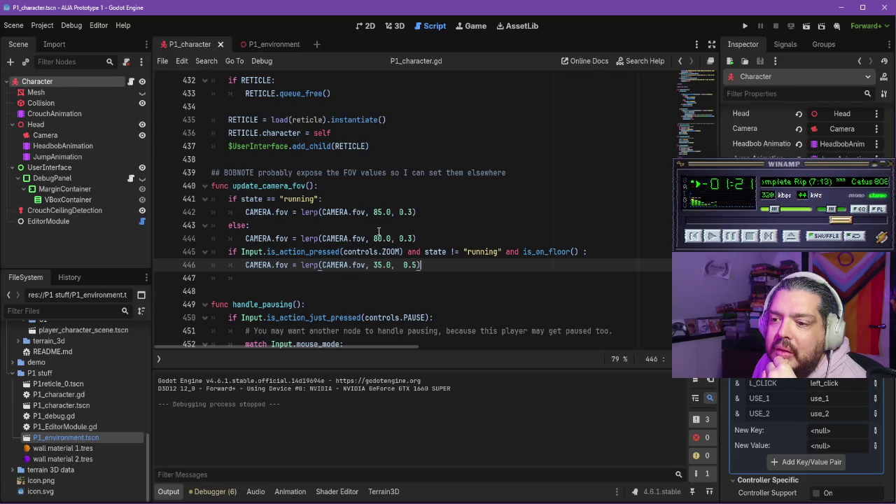
{"action": "scroll", "coordinate": [379, 231], "scroll_direction": "up", "scroll_amount": 19}
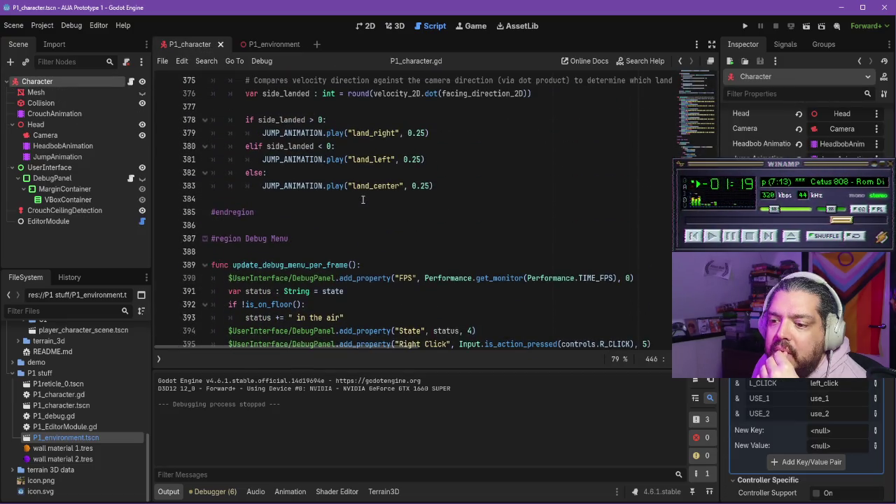
{"action": "scroll", "coordinate": [363, 199], "scroll_direction": "down", "scroll_amount": 5}
{"action": "scroll", "coordinate": [364, 203], "scroll_direction": "up", "scroll_amount": 20}
{"action": "scroll", "coordinate": [429, 212], "scroll_direction": "up", "scroll_amount": 20}
{"action": "scroll", "coordinate": [428, 208], "scroll_direction": "down", "scroll_amount": 1}
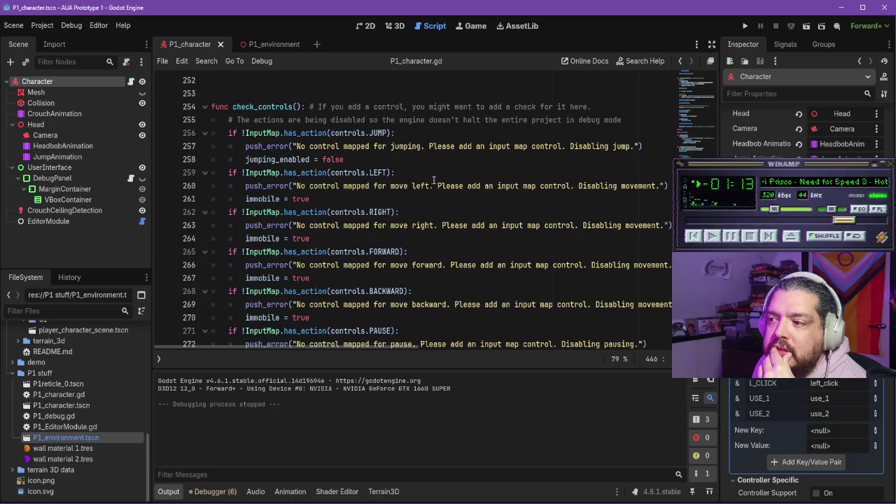
{"action": "scroll", "coordinate": [432, 180], "scroll_direction": "up", "scroll_amount": 15}
{"action": "scroll", "coordinate": [454, 180], "scroll_direction": "up", "scroll_amount": 13}
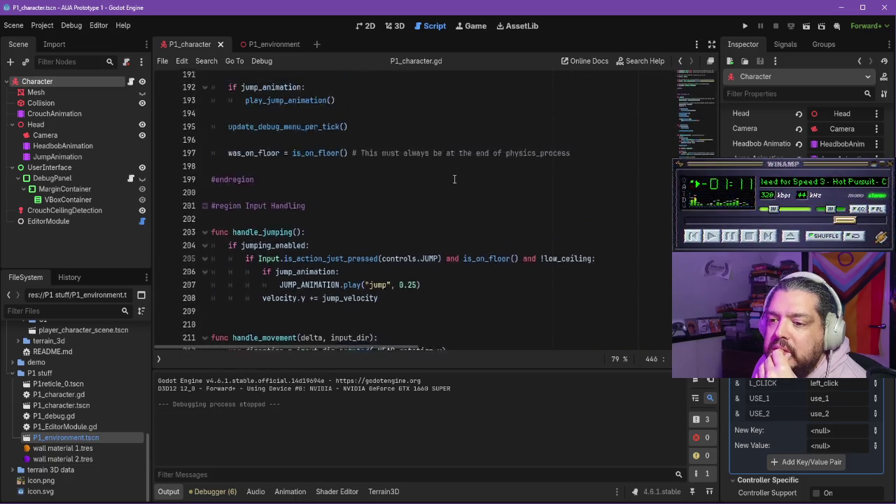
{"action": "scroll", "coordinate": [454, 179], "scroll_direction": "up", "scroll_amount": 20}
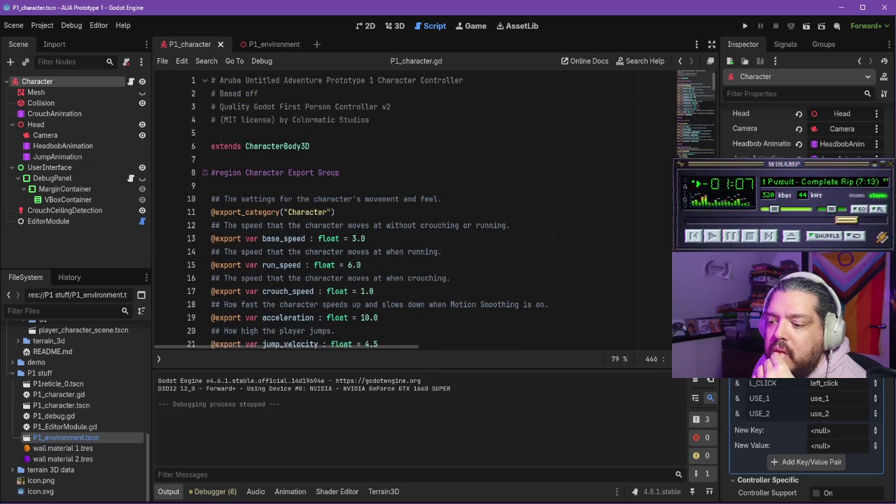
{"action": "key", "text": "alt+Tab"}
{"action": "left_click", "coordinate": [71, 119]}
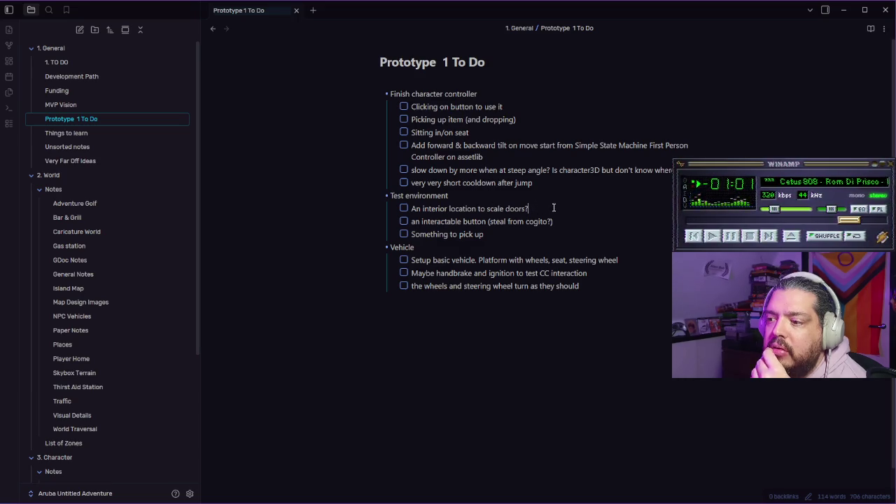
- Add a new Test environment checkbox after the doors item reading 'Areas to crouch under to test that'
{"action": "key", "text": "Return"}
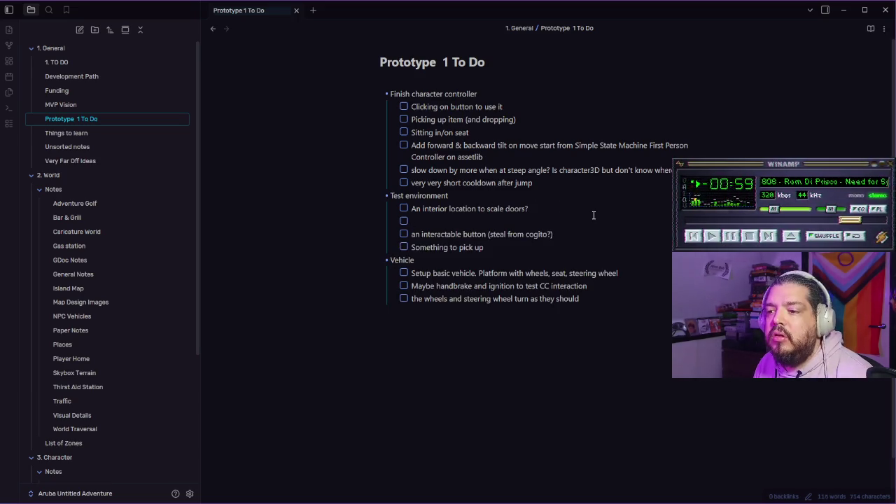
{"action": "type", "text": "Areas to crouch un"}
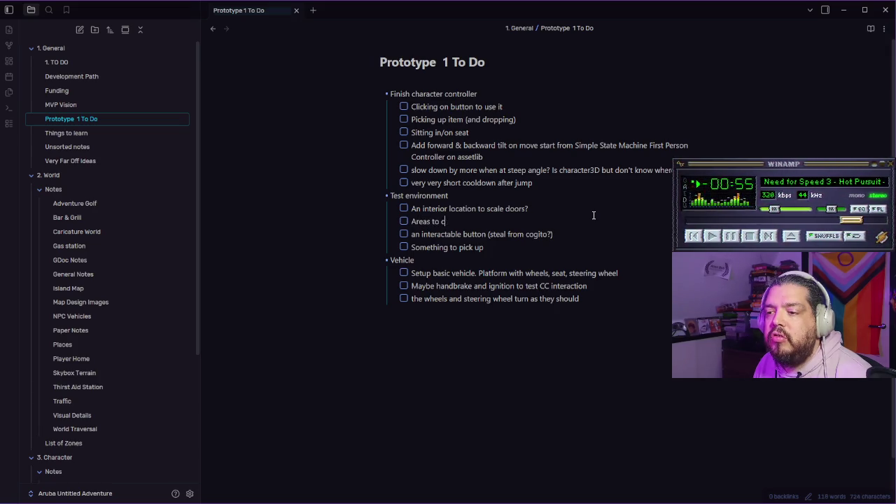
{"action": "type", "text": "der to test htat"}
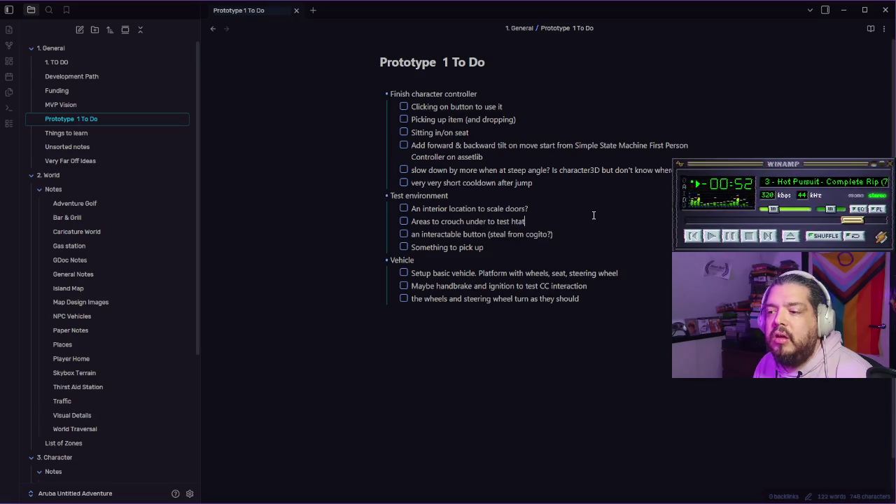
{"action": "key", "text": "BackSpace"}
{"action": "type", "text": "that"}
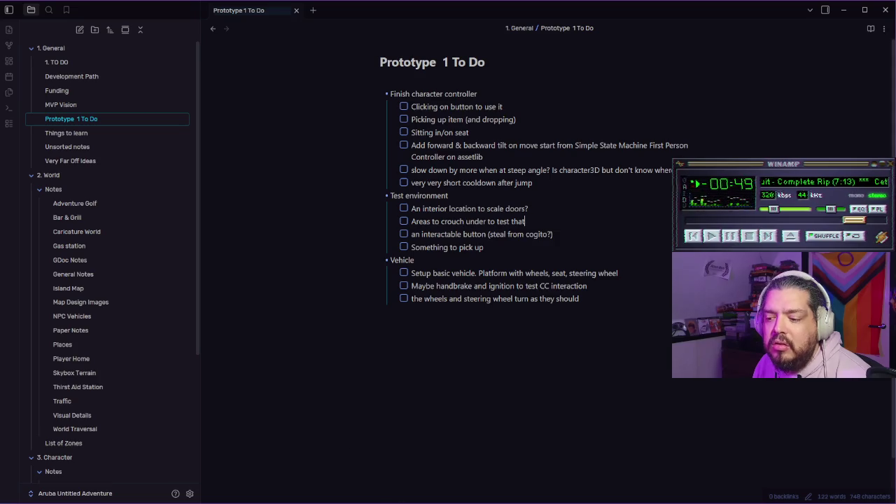
{"action": "key", "text": "alt+Tab"}
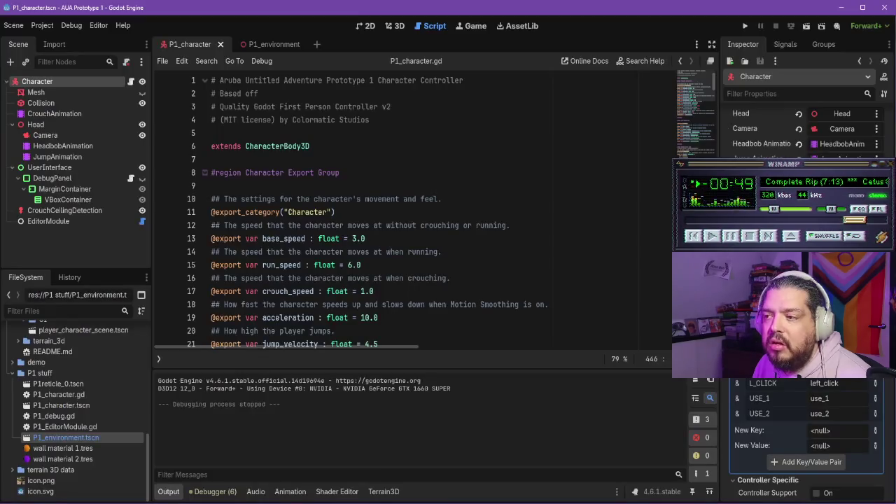
- Run the game with F5, walk to the purple ramp and block, then stop it
{"action": "key", "text": "F5"}
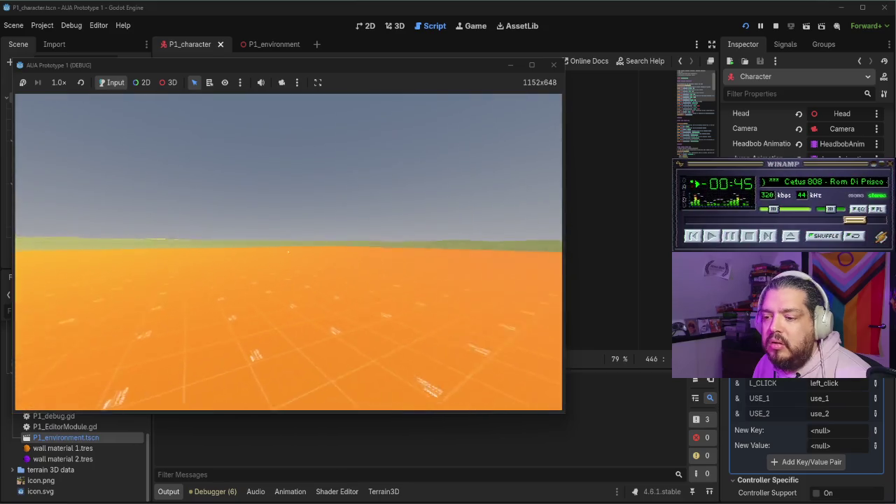
{"action": "key", "text": "w"}
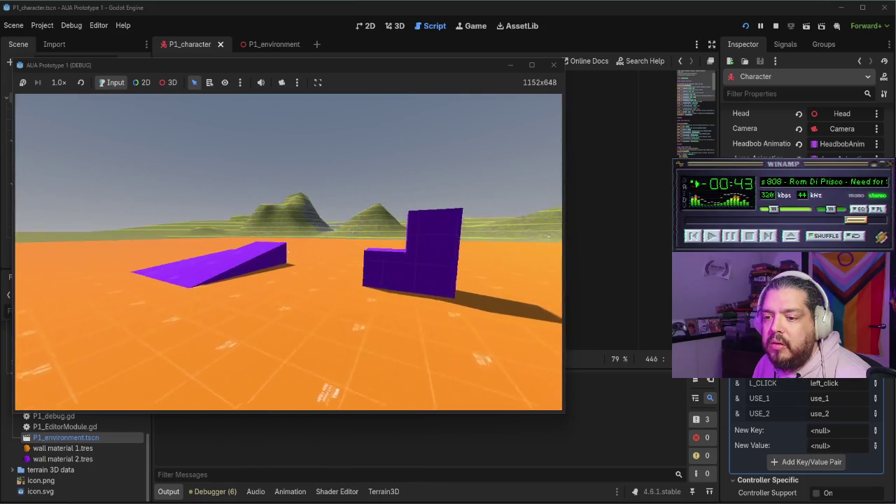
{"action": "key", "text": "w"}
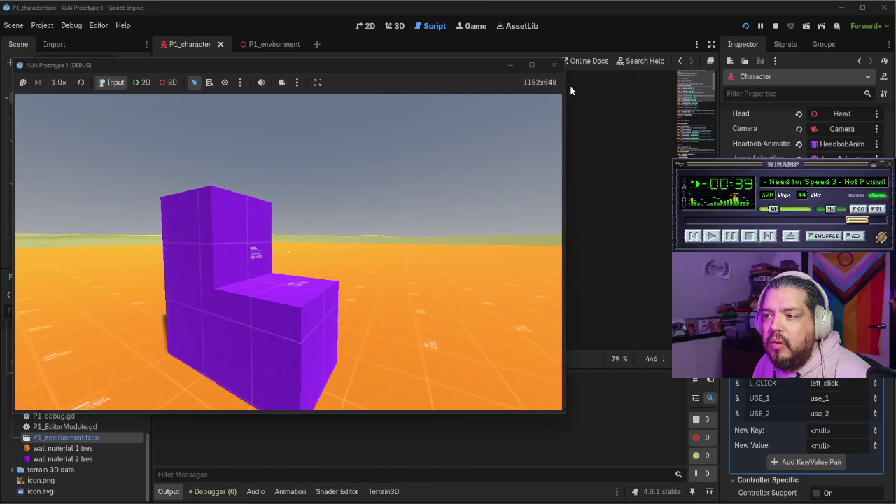
{"action": "left_click", "coordinate": [553, 65]}
{"action": "left_click", "coordinate": [420, 490]}
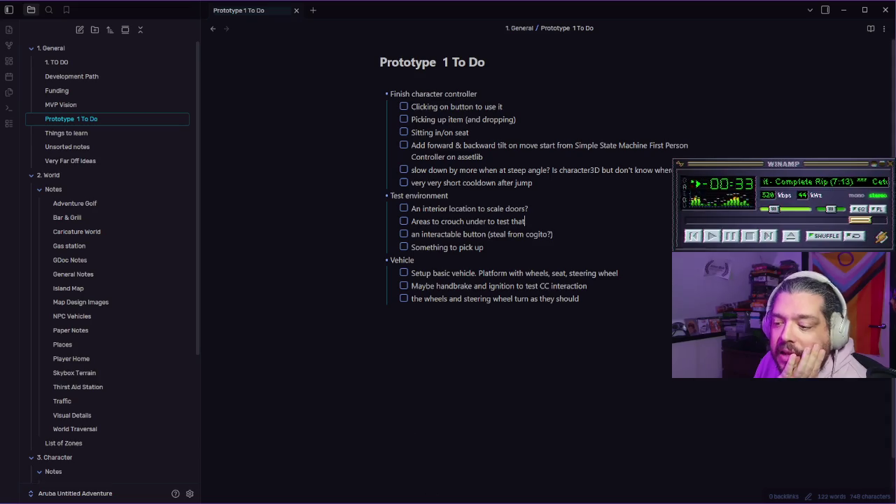
- Switch Godot to the P1_environment scene, quit the editor, then reopen Prototype 1 To Do via 1. TO DO
{"action": "key", "text": "alt+Tab"}
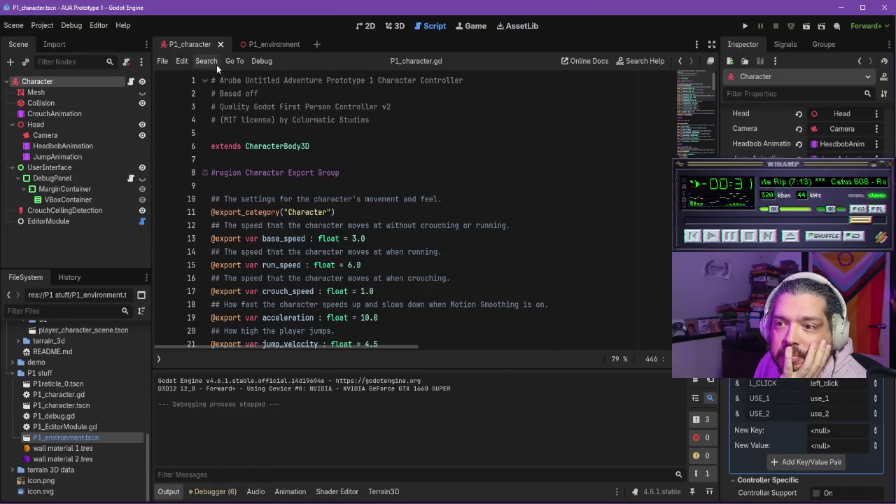
{"action": "left_click", "coordinate": [285, 46]}
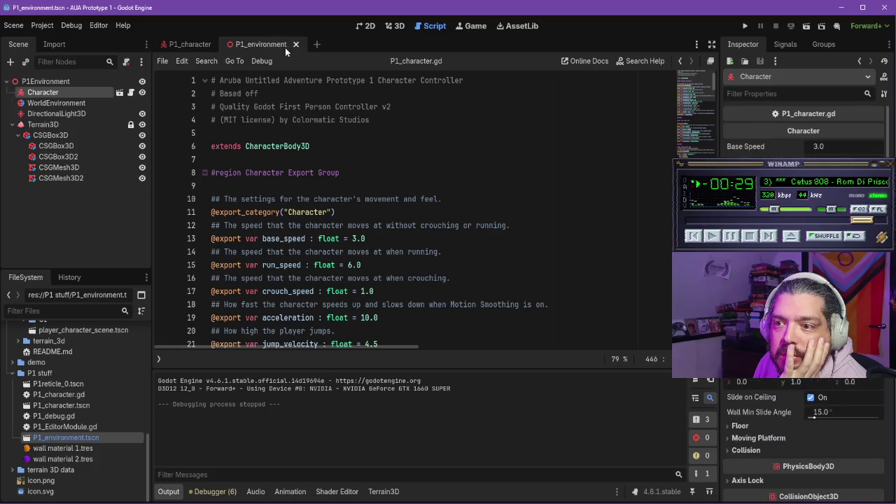
{"action": "left_click", "coordinate": [884, 10]}
{"action": "left_click", "coordinate": [412, 349]}
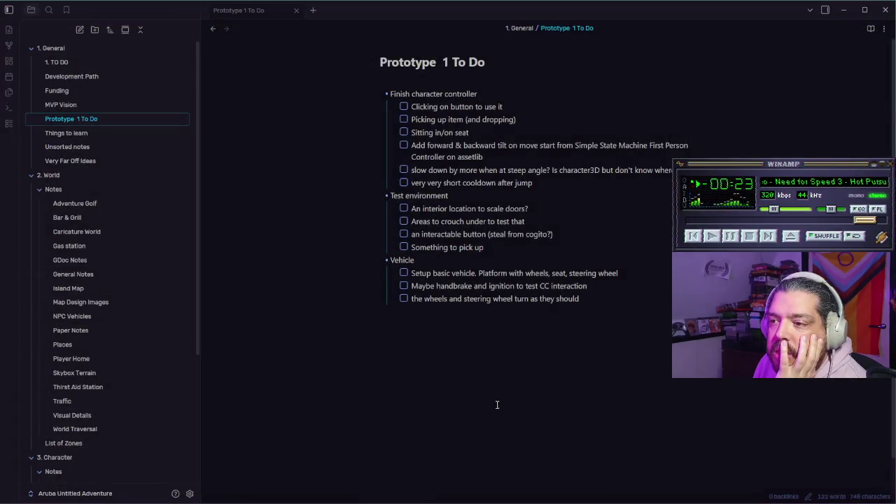
{"action": "left_click", "coordinate": [49, 62]}
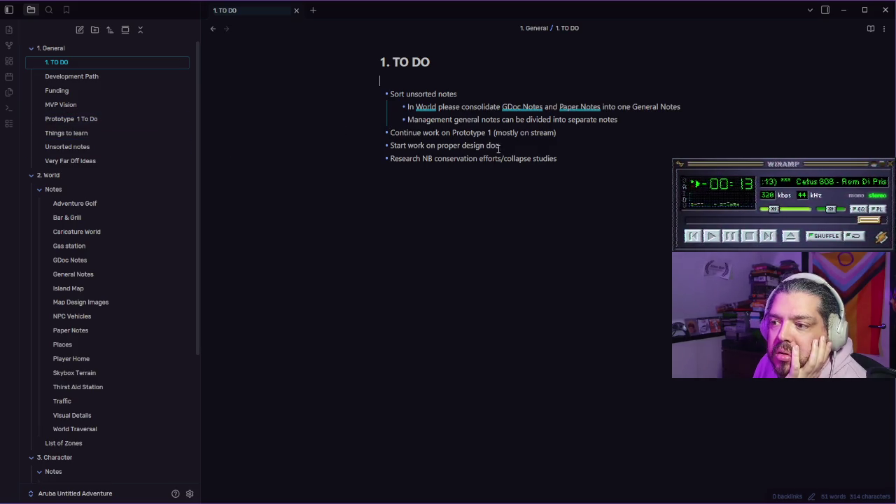
{"action": "left_click", "coordinate": [74, 119]}
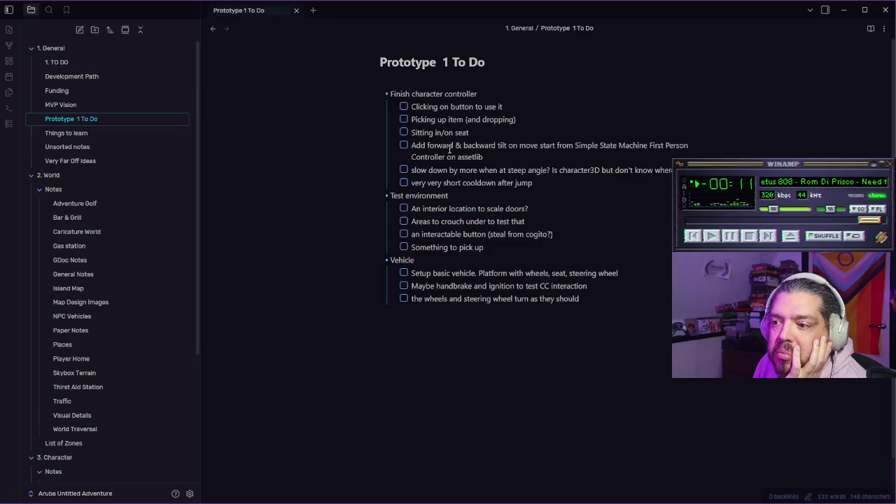